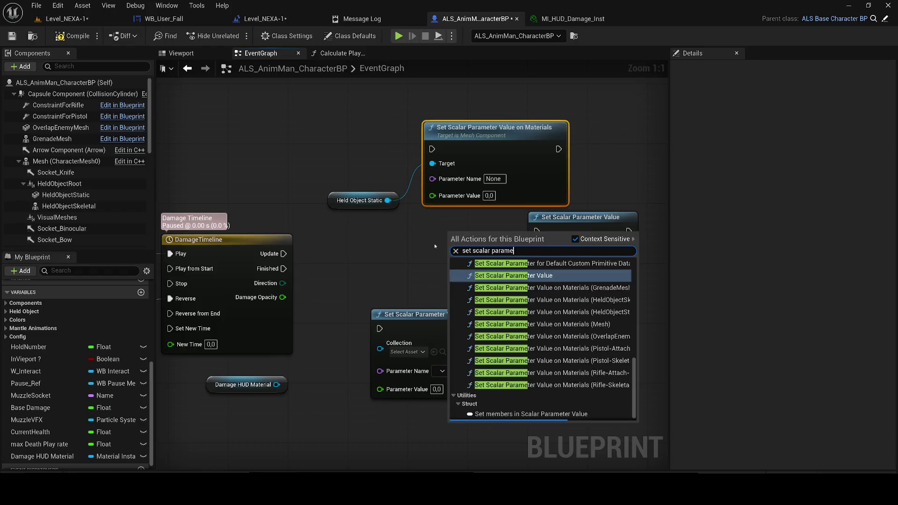
# - Add a Set Scalar Parameter Value node and move it to the lower right of the graph
pyautogui.scroll(-3, 567, 317)
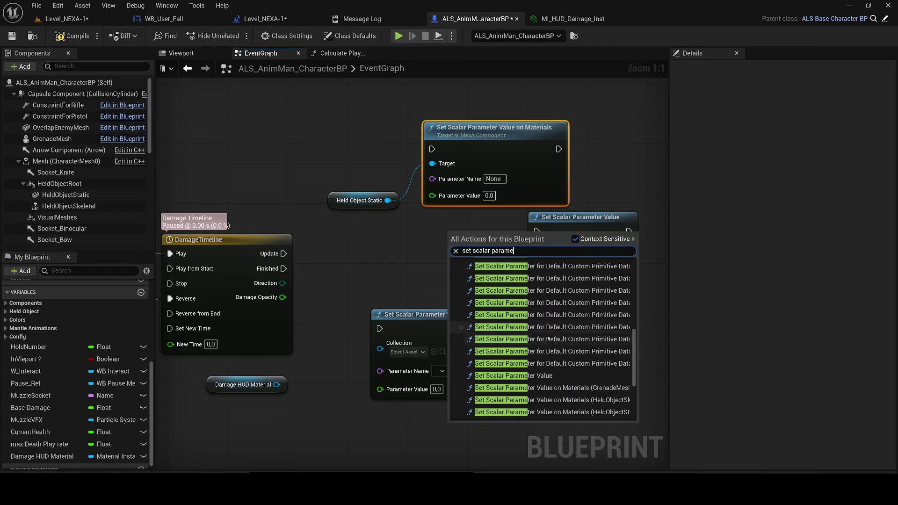
pyautogui.click(515, 375)
pyautogui.moveTo(496, 253); pyautogui.dragTo(553, 400)
pyautogui.scroll(-3, 553, 400)
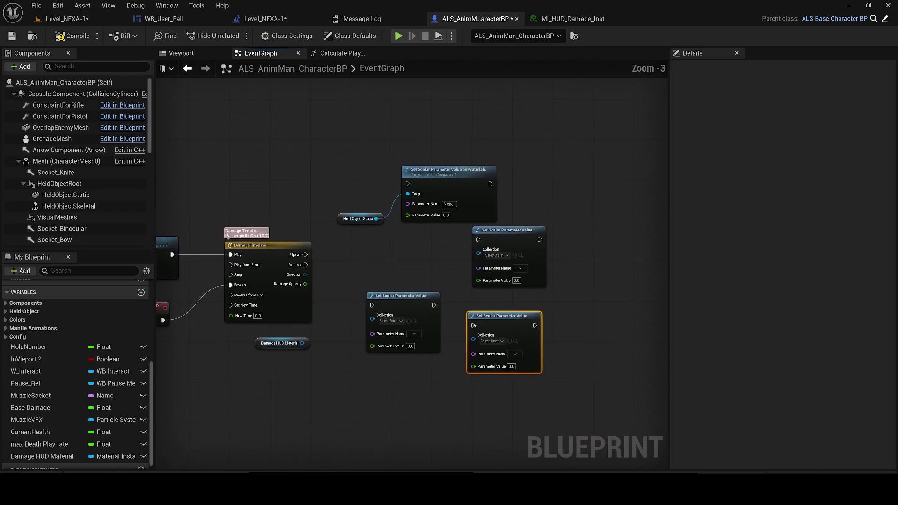
# - From a Damage HUD Material wire, toggle Context Sensitive and add a Texture Graph Set Scalar Parameter Value node
pyautogui.moveTo(302, 343); pyautogui.dragTo(333, 388)
pyautogui.write('set scalar parame')
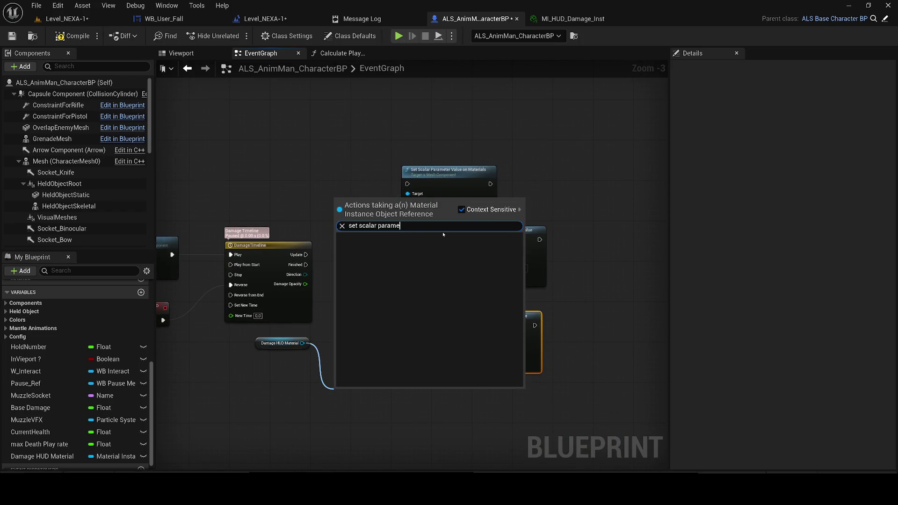
pyautogui.click(462, 209)
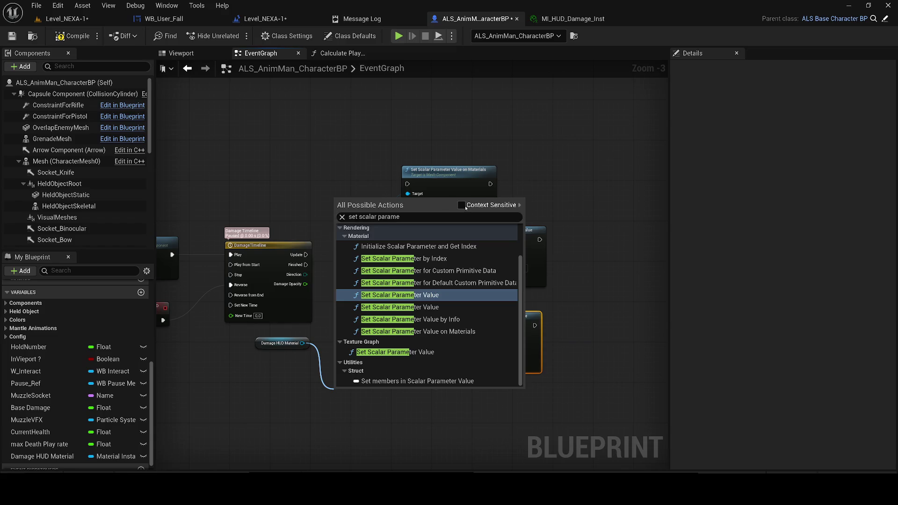
pyautogui.click(484, 205)
pyautogui.click(471, 210)
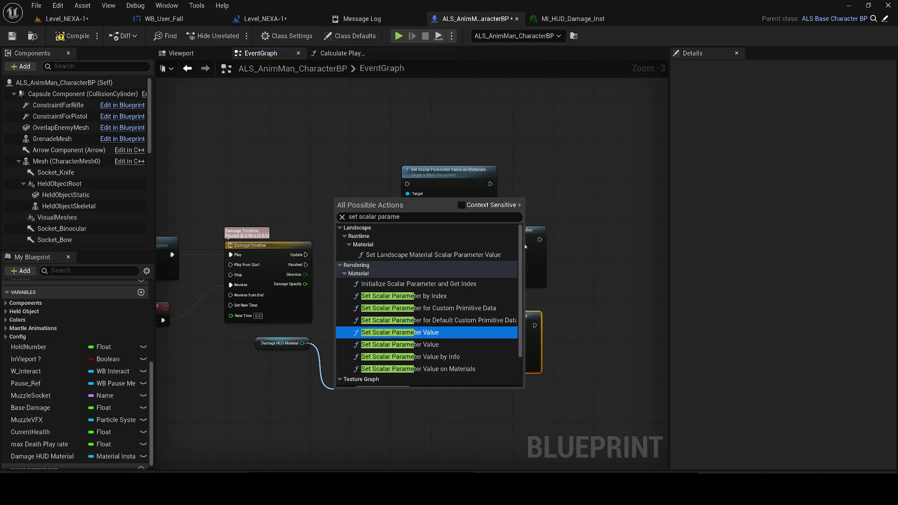
pyautogui.scroll(-3, 493, 299)
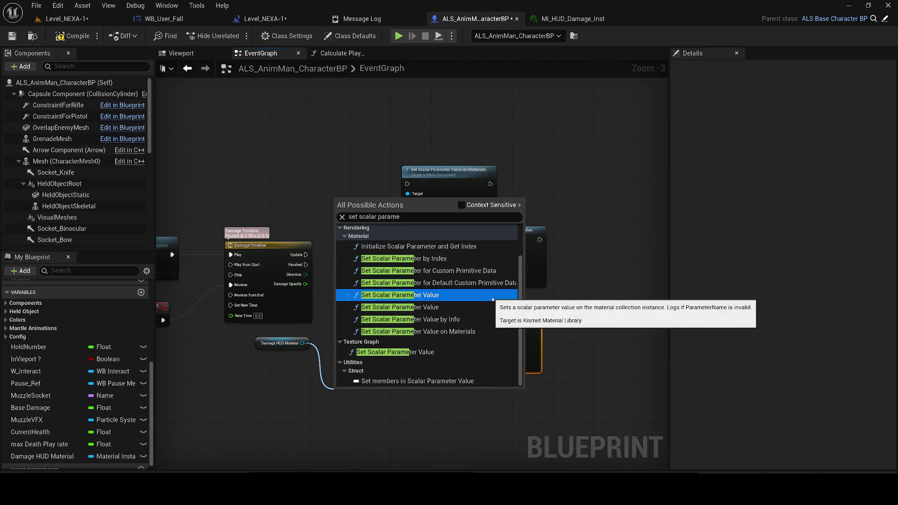
pyautogui.click(483, 356)
pyautogui.moveTo(396, 421)
pyautogui.mouseDown()
pyautogui.moveTo(367, 394)
pyautogui.moveTo(577, 228)
pyautogui.moveTo(605, 260)
pyautogui.mouseUp()
# - Delete the extra Set Scalar nodes and move the materials node further down
pyautogui.moveTo(613, 388); pyautogui.dragTo(404, 275)
pyautogui.press('Delete')
pyautogui.scroll(2, 416, 231)
pyautogui.moveTo(453, 176); pyautogui.dragTo(430, 283)
# - Try wiring Damage HUD Material to the Target input, cancelling the action lists
pyautogui.moveTo(264, 377)
pyautogui.mouseDown()
pyautogui.moveTo(392, 301)
pyautogui.moveTo(383, 288)
pyautogui.moveTo(392, 283)
pyautogui.mouseUp()
pyautogui.press('Escape')
pyautogui.moveTo(264, 377); pyautogui.dragTo(386, 290)
pyautogui.press('Escape')
pyautogui.click(514, 297)
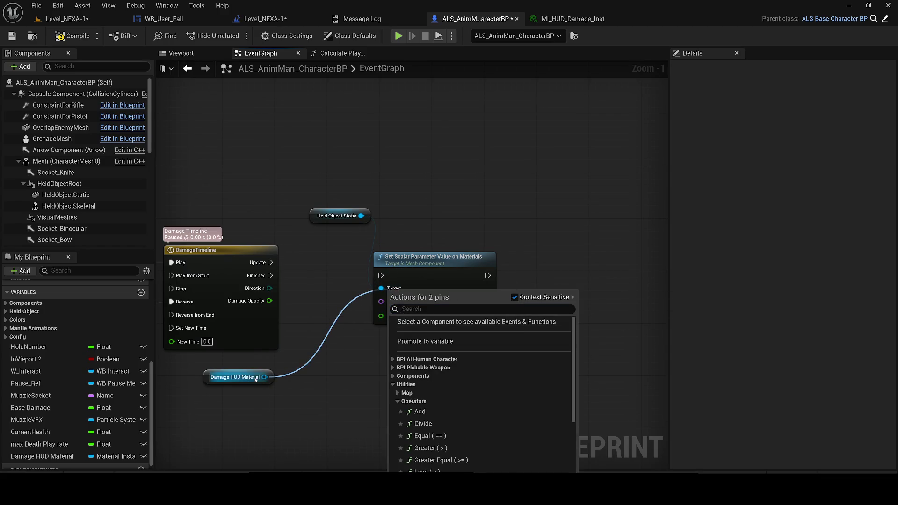
# - Select the Damage HUD Material node and locate its MI_HUD_Damage_Inst default asset
pyautogui.click(229, 377)
pyautogui.click(229, 377)
pyautogui.click(825, 273)
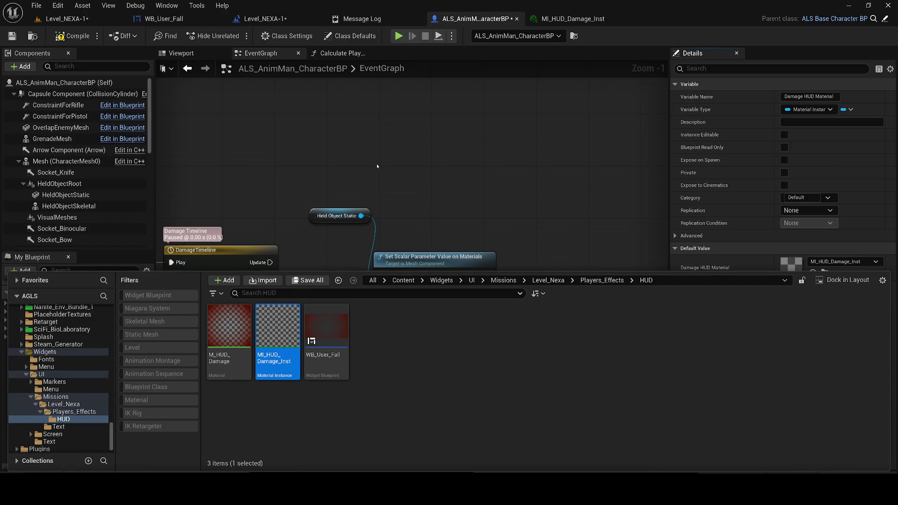
pyautogui.click(668, 193)
# - Clear the default value to None, then select the Held Object Static node
pyautogui.click(842, 261)
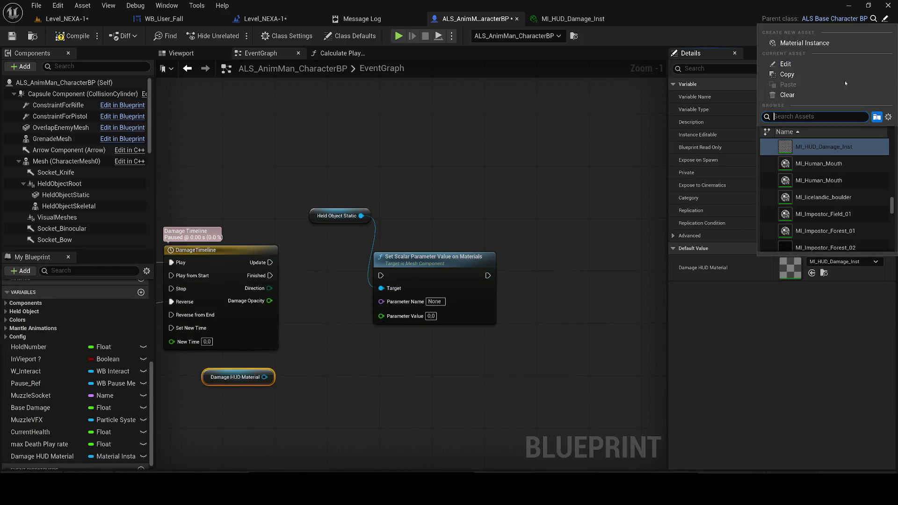
pyautogui.click(787, 95)
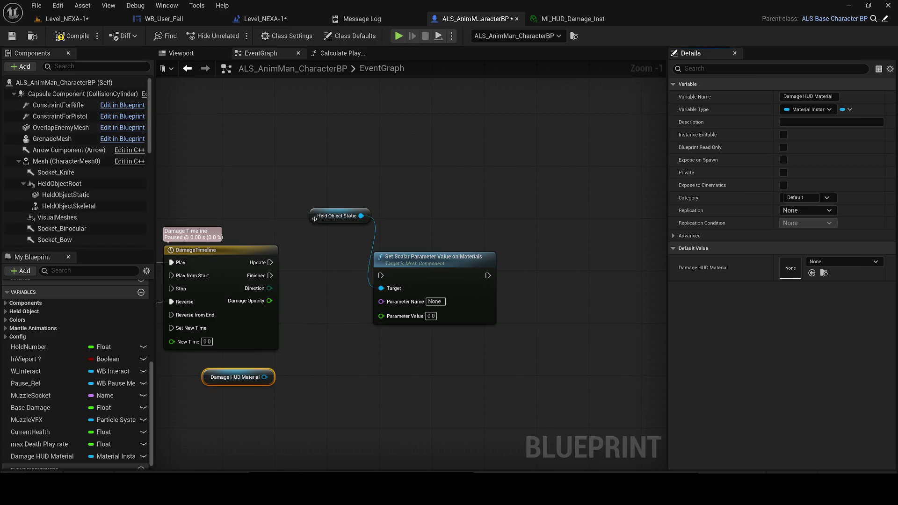
pyautogui.moveTo(264, 377); pyautogui.dragTo(393, 287)
pyautogui.click(341, 222)
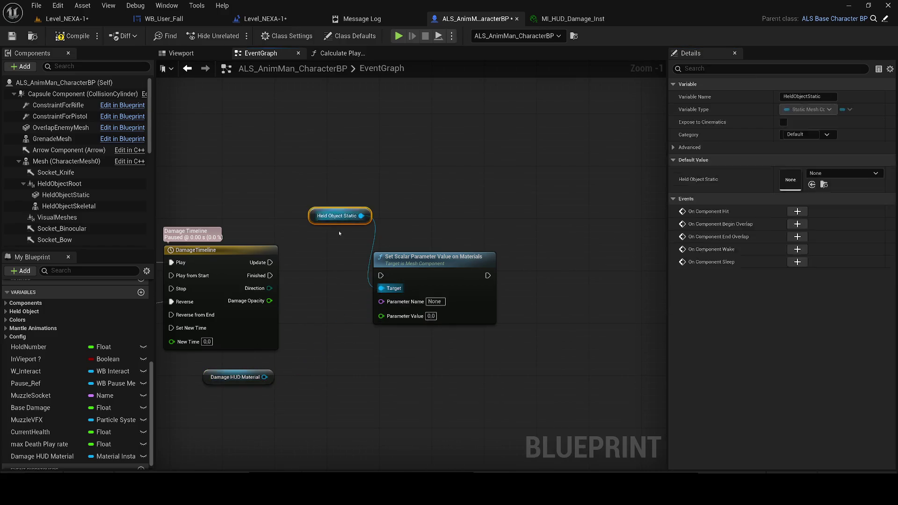
# - Delete Held Object Static and search 'set scalar parameter value' from a Damage HUD Material wire
pyautogui.press('Delete')
pyautogui.moveTo(265, 377); pyautogui.dragTo(419, 383)
pyautogui.write('set')
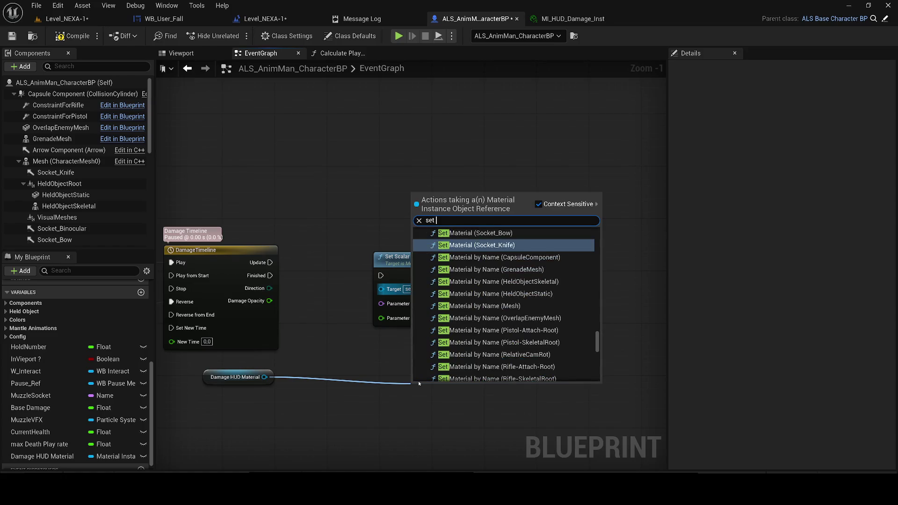
pyautogui.write(' scalar')
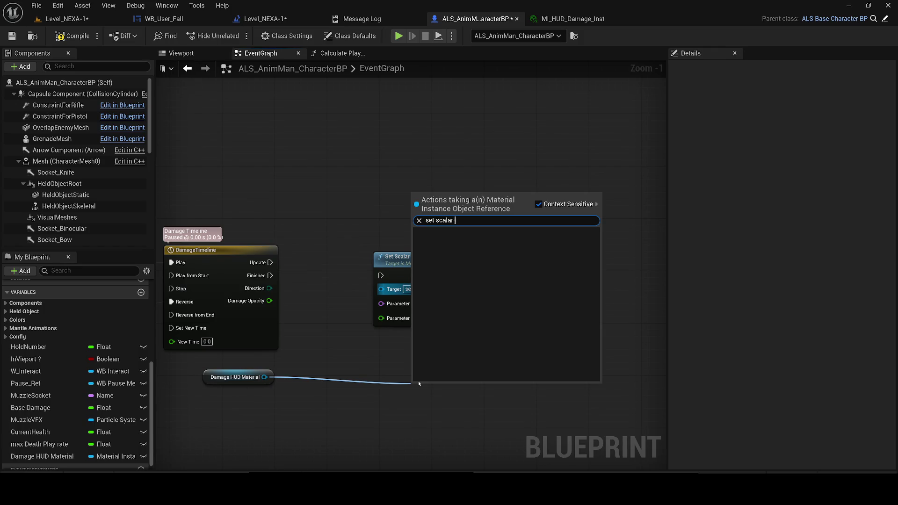
pyautogui.write('paramet')
pyautogui.write('er value')
# - With Context Sensitive off, add the collection Set Scalar Parameter Value node and wire its Collection input
pyautogui.click(565, 204)
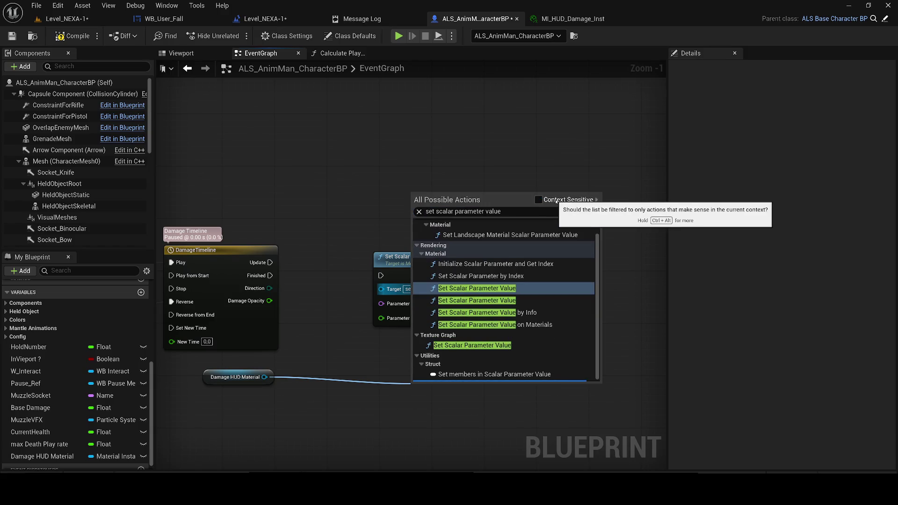
pyautogui.click(421, 301)
pyautogui.moveTo(414, 417)
pyautogui.mouseDown()
pyautogui.moveTo(299, 414)
pyautogui.moveTo(264, 378)
pyautogui.mouseUp()
pyautogui.click(307, 353)
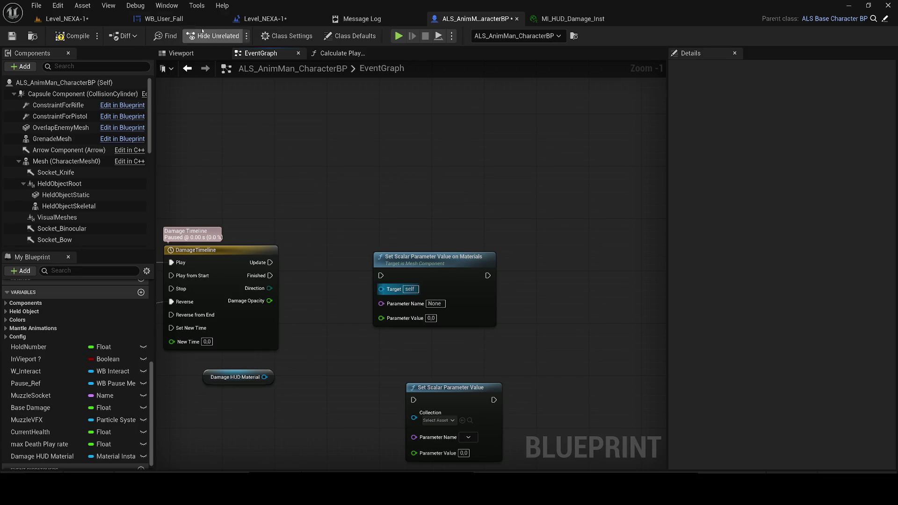
# - In the Level_NEXA-1 level blueprint graph, select the SET Damage Hud Player node
pyautogui.click(164, 19)
pyautogui.click(248, 20)
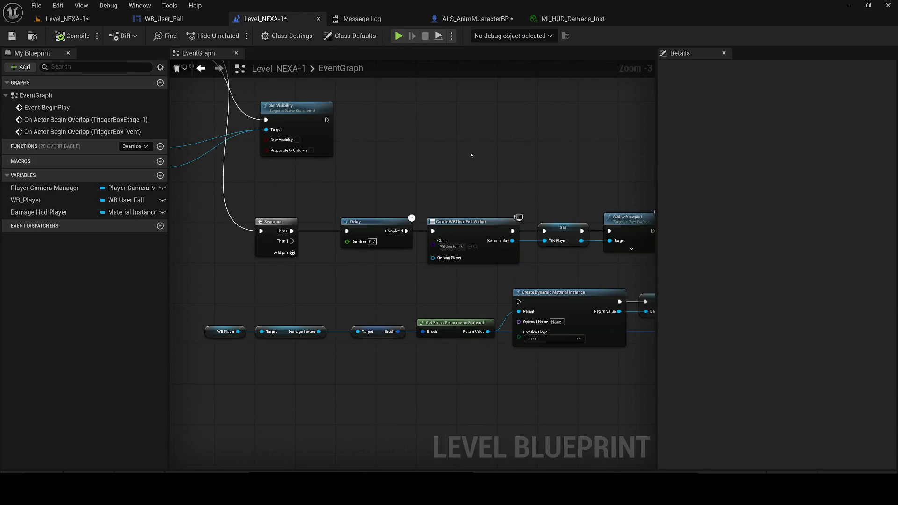
pyautogui.scroll(-2, 471, 156)
pyautogui.scroll(2, 471, 156)
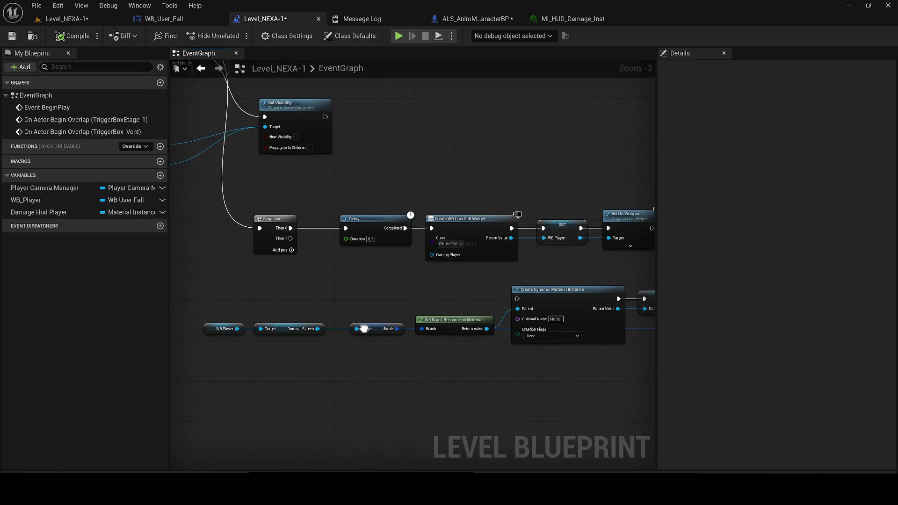
pyautogui.moveTo(305, 340); pyautogui.dragTo(271, 324)
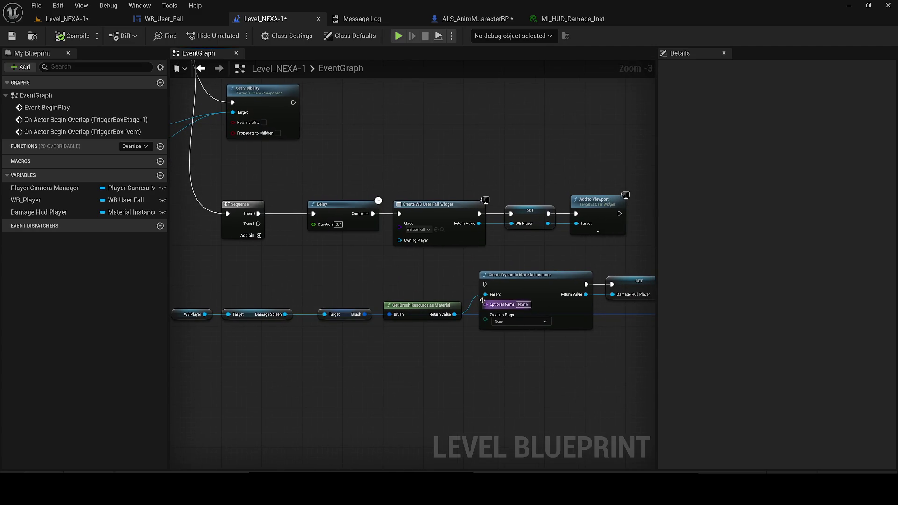
pyautogui.moveTo(319, 308); pyautogui.dragTo(108, 313)
pyautogui.click(425, 288)
# - Select the Damage Hud Player variable name in My Blueprint, then bring up WB_User_Fall
pyautogui.scroll(1, 425, 287)
pyautogui.scroll(1, 425, 287)
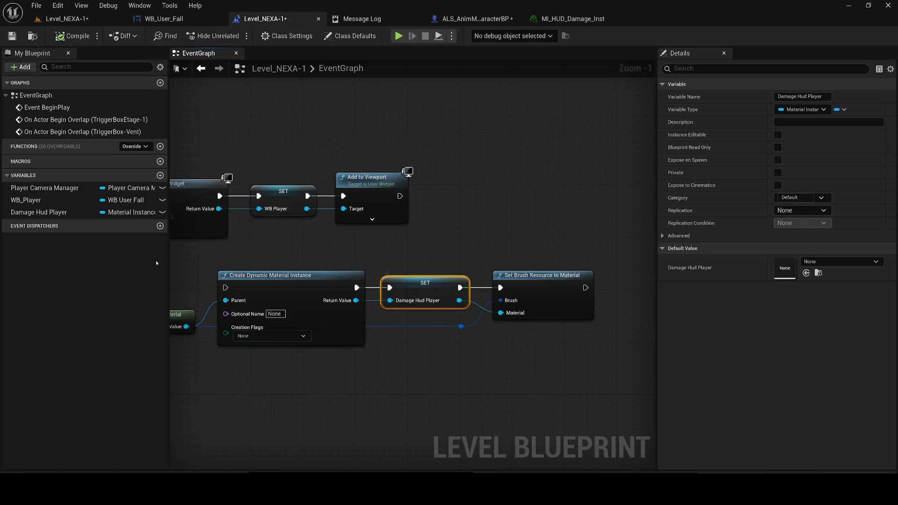
pyautogui.click(43, 212)
pyautogui.click(42, 211)
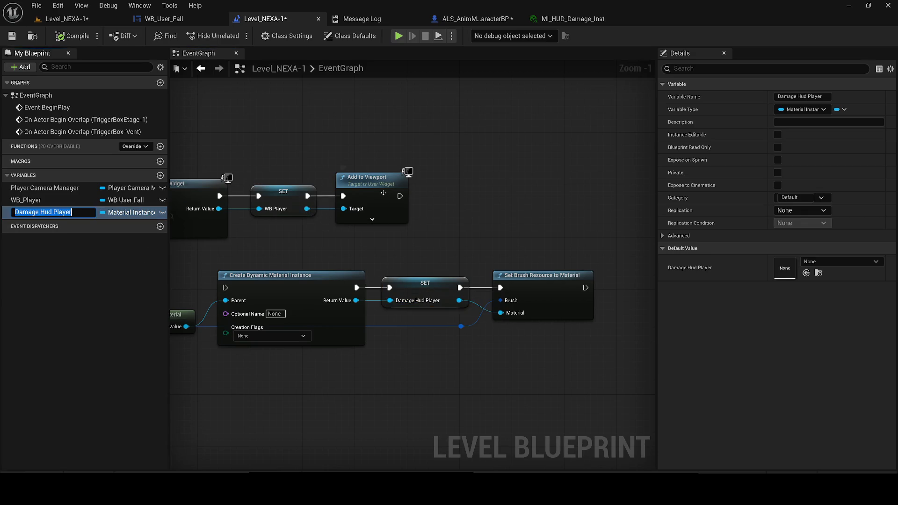
pyautogui.click(164, 19)
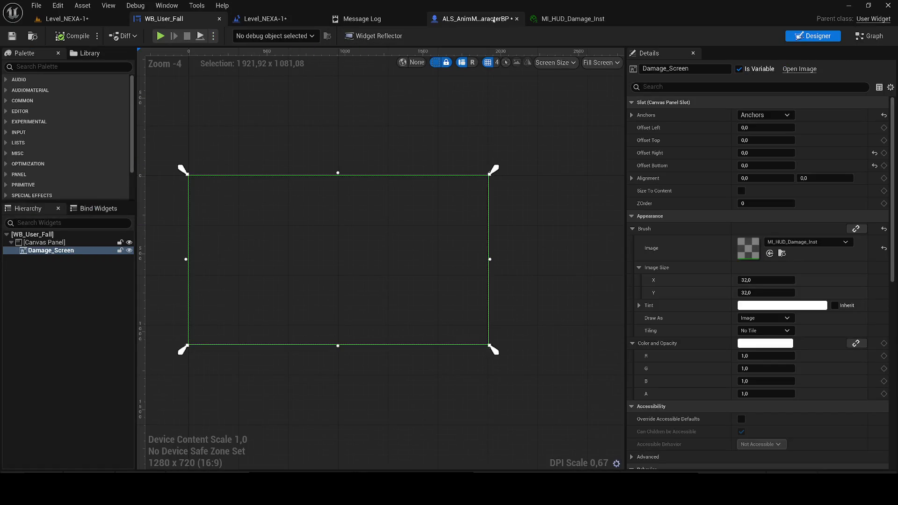
# - Paste the Damage Hud Player name into the character graph's node search
pyautogui.click(493, 20)
pyautogui.rightClick(404, 199)
pyautogui.write('Damage Hud Player')
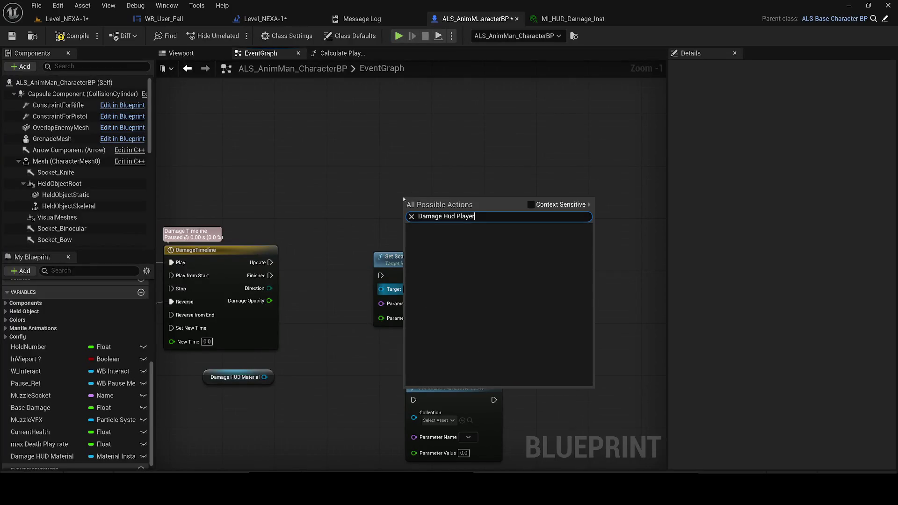
pyautogui.click(163, 19)
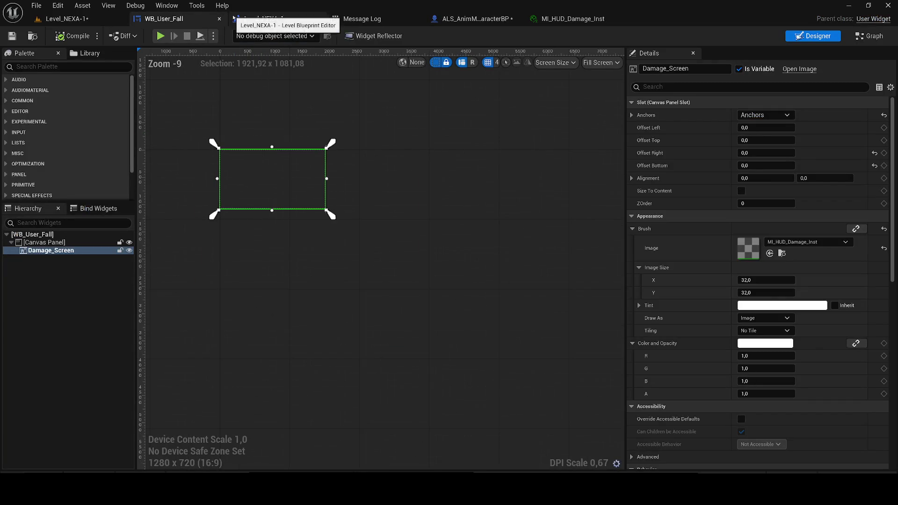
# - Select the Level_NEXA-1 Create Dynamic Material Instance chain and paste it into ALS_AnimMan_CharacterBP
pyautogui.click(262, 18)
pyautogui.click(220, 18)
pyautogui.scroll(-5, 486, 281)
pyautogui.moveTo(529, 331); pyautogui.dragTo(297, 270)
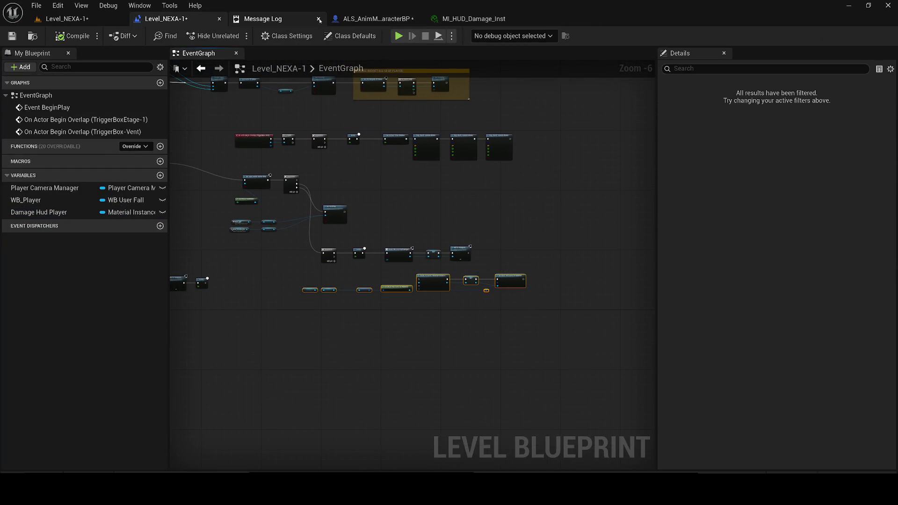
pyautogui.click(322, 18)
pyautogui.click(272, 20)
pyautogui.scroll(-6, 332, 156)
pyautogui.hotkey('ctrl', 'v')
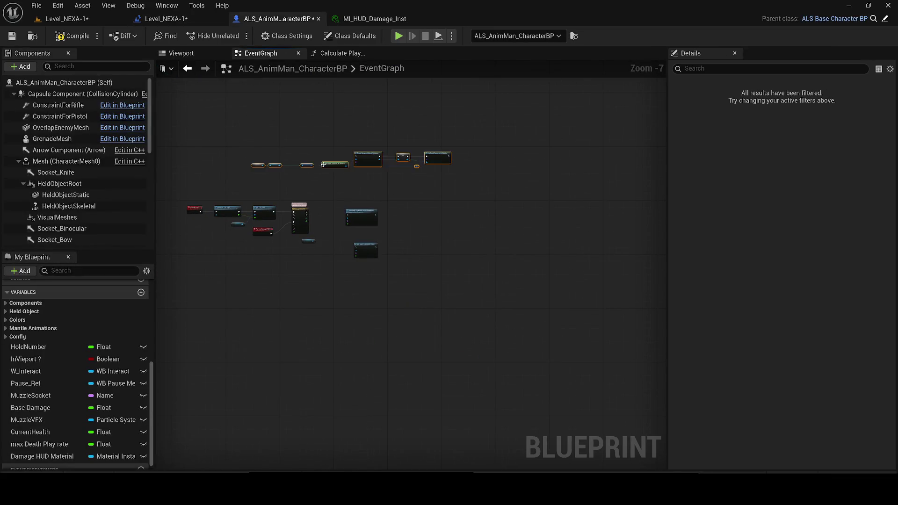
# - Create the missing Damage Hud Player variable from the pasted SET node
pyautogui.scroll(3, 360, 160)
pyautogui.scroll(2, 360, 160)
pyautogui.rightClick(538, 177)
pyautogui.click(566, 193)
# - Place a Damage Hud Player getter node near the DamageTimeline node
pyautogui.moveTo(498, 310); pyautogui.dragTo(396, 168)
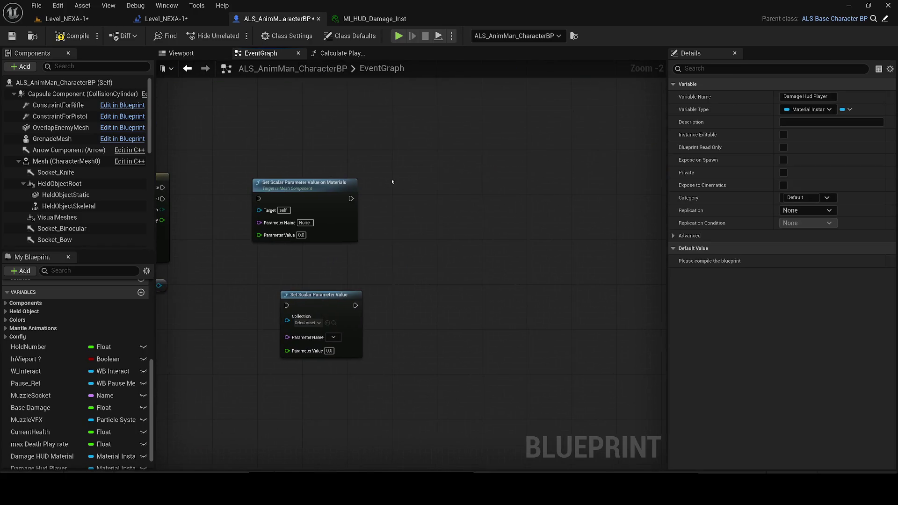
pyautogui.moveTo(347, 261); pyautogui.dragTo(445, 234)
pyautogui.scroll(-1, 444, 234)
pyautogui.scroll(-2, 75, 398)
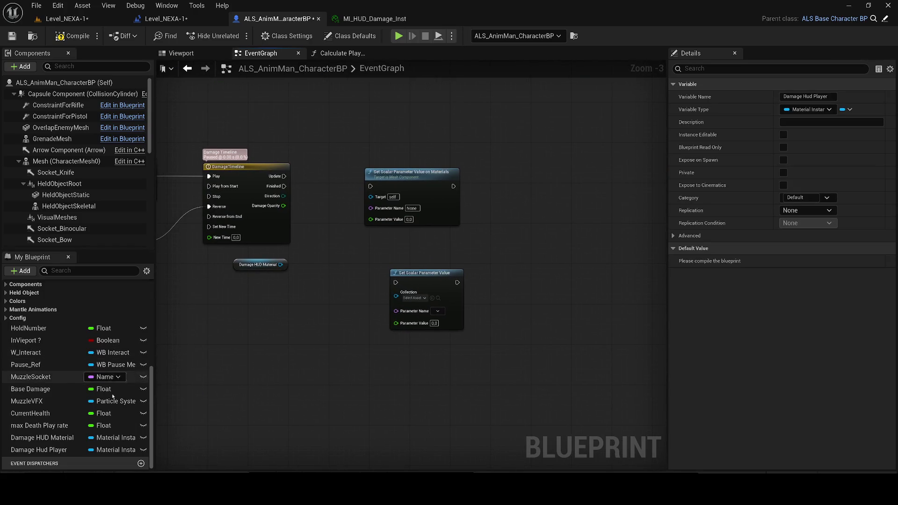
pyautogui.moveTo(67, 449)
pyautogui.mouseDown()
pyautogui.moveTo(244, 343)
pyautogui.moveTo(286, 304)
pyautogui.moveTo(373, 185)
pyautogui.mouseUp()
pyautogui.click(320, 315)
pyautogui.scroll(1, 323, 309)
pyautogui.press('Escape')
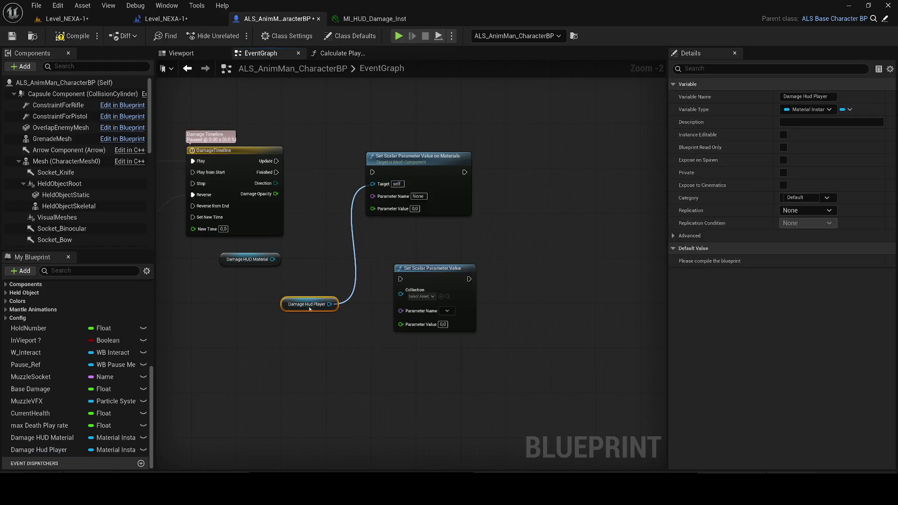
# - Delete the old Damage HUD Material variable from My Blueprint
pyautogui.scroll(-2, 271, 325)
pyautogui.scroll(2, 271, 325)
pyautogui.moveTo(277, 392)
pyautogui.mouseDown()
pyautogui.moveTo(292, 369)
pyautogui.moveTo(265, 374)
pyautogui.mouseUp()
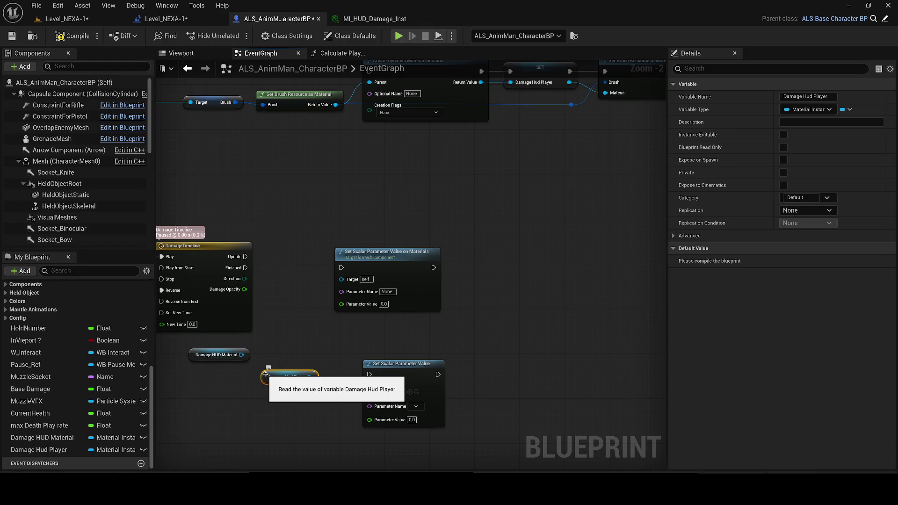
pyautogui.click(292, 360)
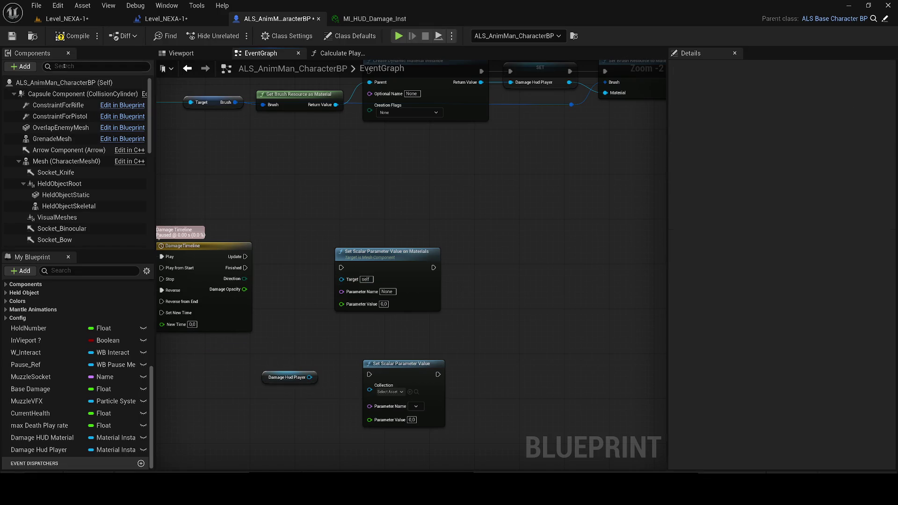
pyautogui.click(41, 438)
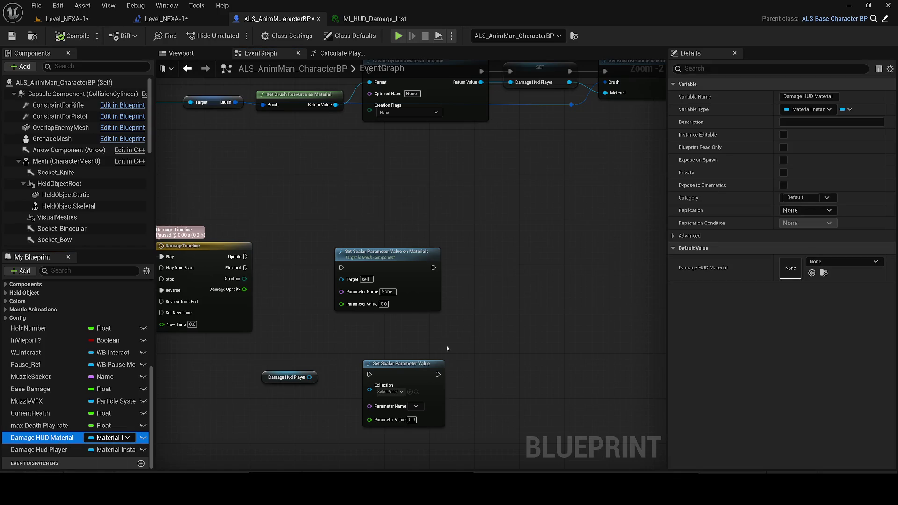
pyautogui.press('Delete')
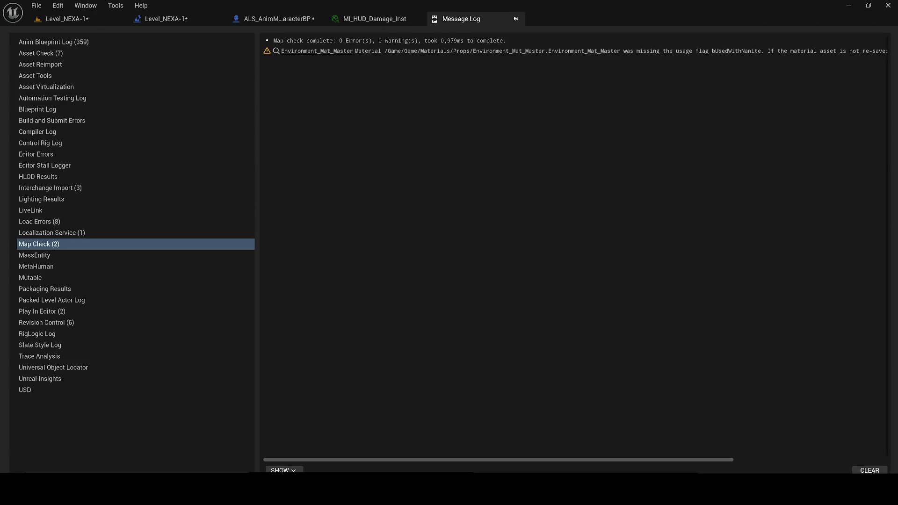
# - Rename the Damage Hud Player variable to 'Damage Hud material' in ALS_AnimMan_CharacterBP
pyautogui.click(517, 19)
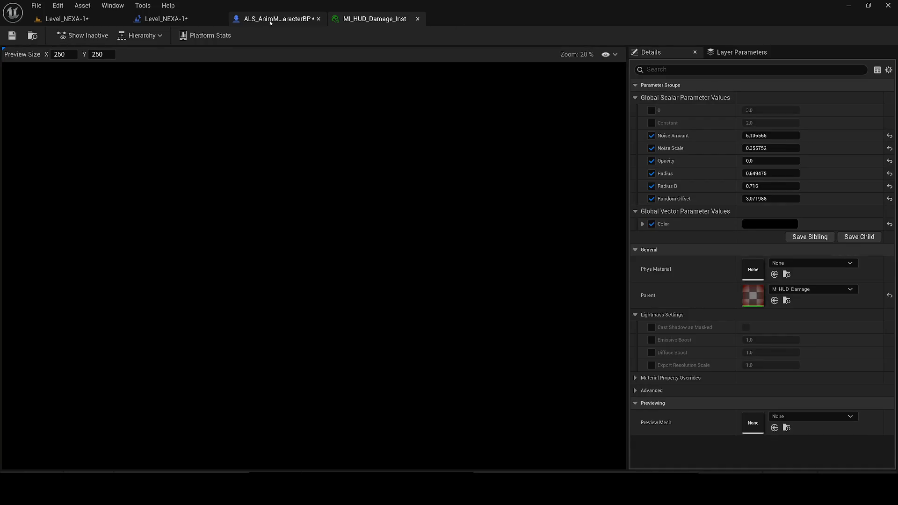
pyautogui.click(278, 19)
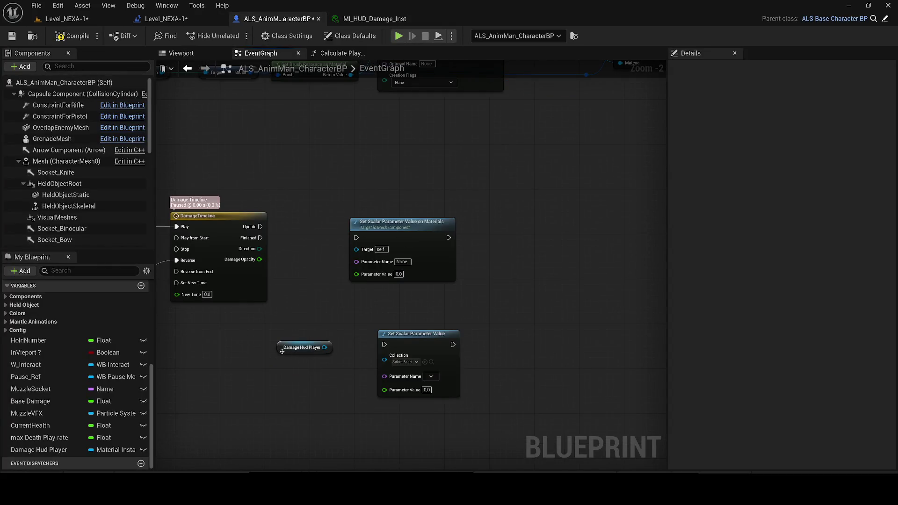
pyautogui.click(282, 351)
pyautogui.click(56, 450)
pyautogui.press('BackSpace')
pyautogui.press('BackSpace')
pyautogui.press('BackSpace')
pyautogui.press('BackSpace')
pyautogui.write('material')
pyautogui.press('Return')
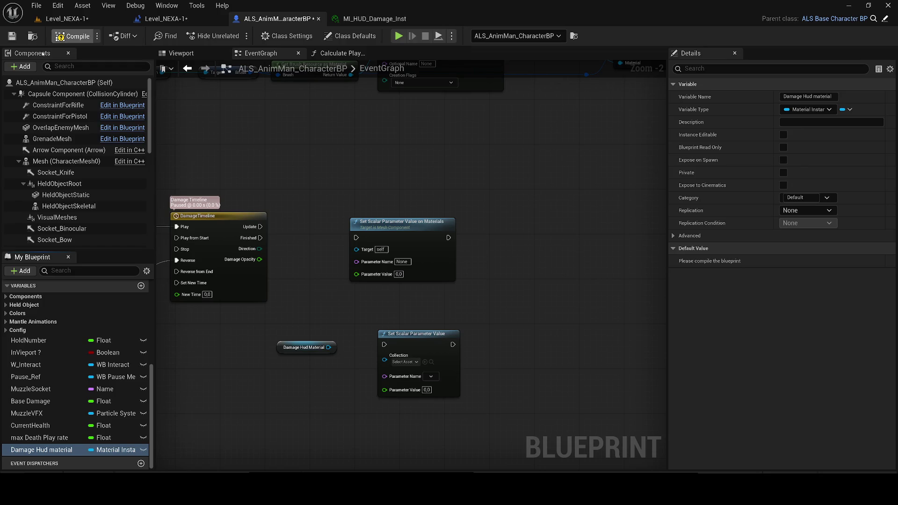
# - Pull a connection from the Damage Hud material getter output, then cancel it
pyautogui.scroll(1, 357, 324)
pyautogui.moveTo(323, 351)
pyautogui.mouseDown()
pyautogui.moveTo(365, 256)
pyautogui.moveTo(361, 234)
pyautogui.mouseUp()
pyautogui.press('Escape')
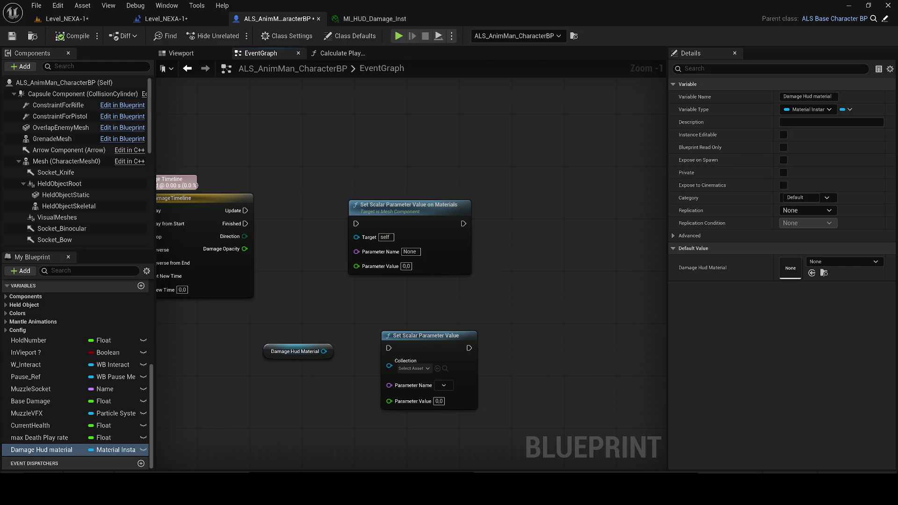
# - Select the WB Player variable node in the character blueprint graph
pyautogui.scroll(-1, 500, 264)
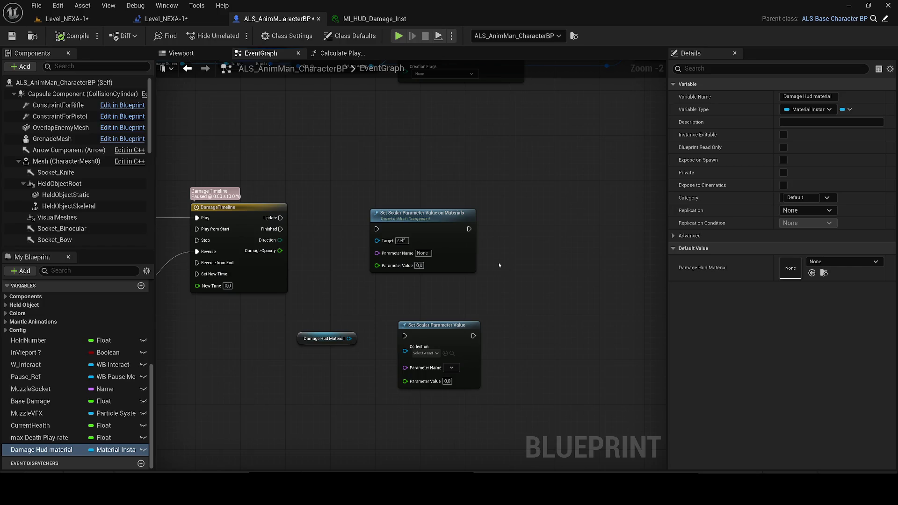
pyautogui.scroll(-3, 498, 262)
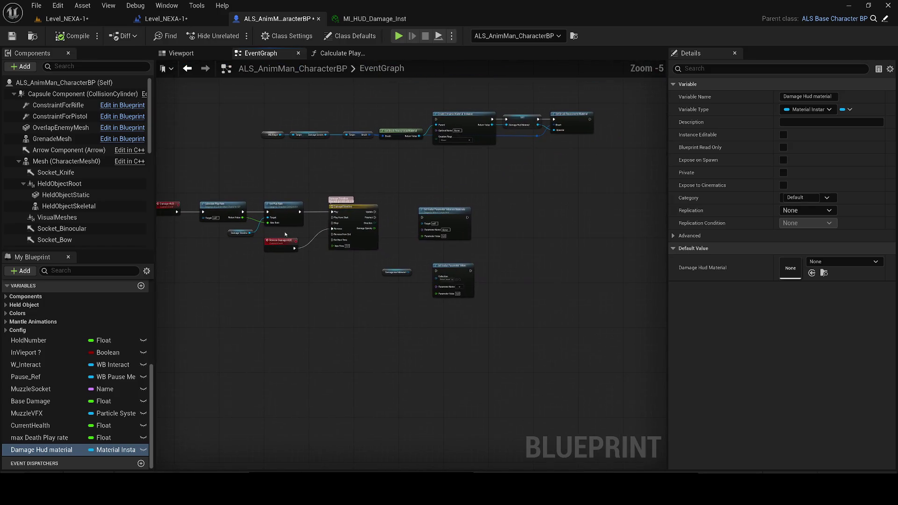
pyautogui.scroll(5, 281, 176)
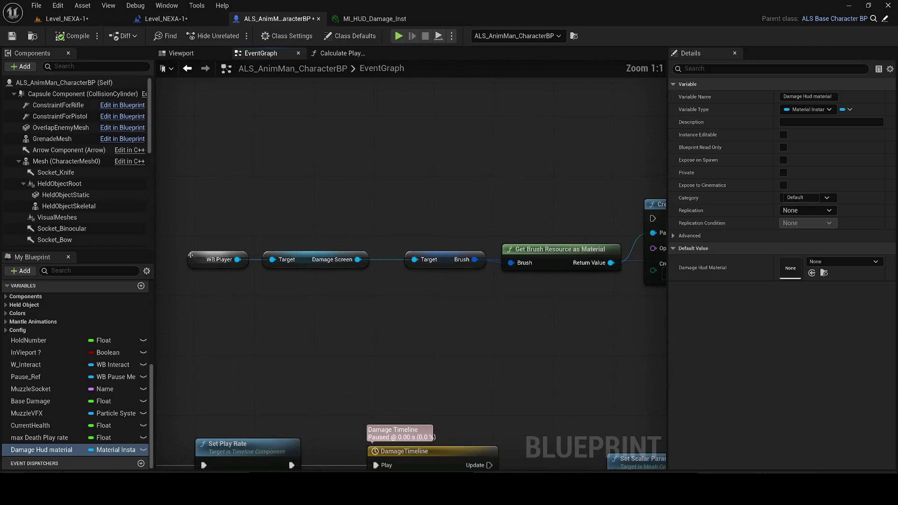
pyautogui.click(190, 255)
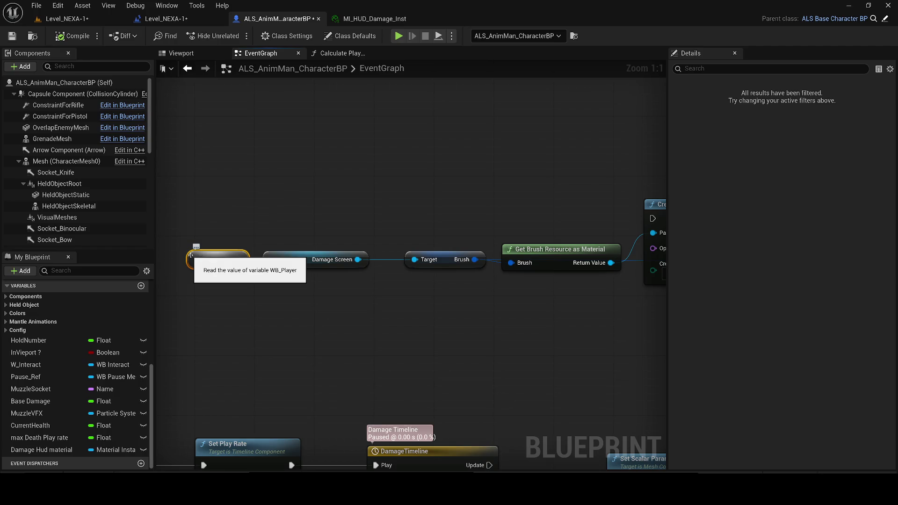
pyautogui.scroll(-5, 211, 256)
pyautogui.scroll(2, 238, 256)
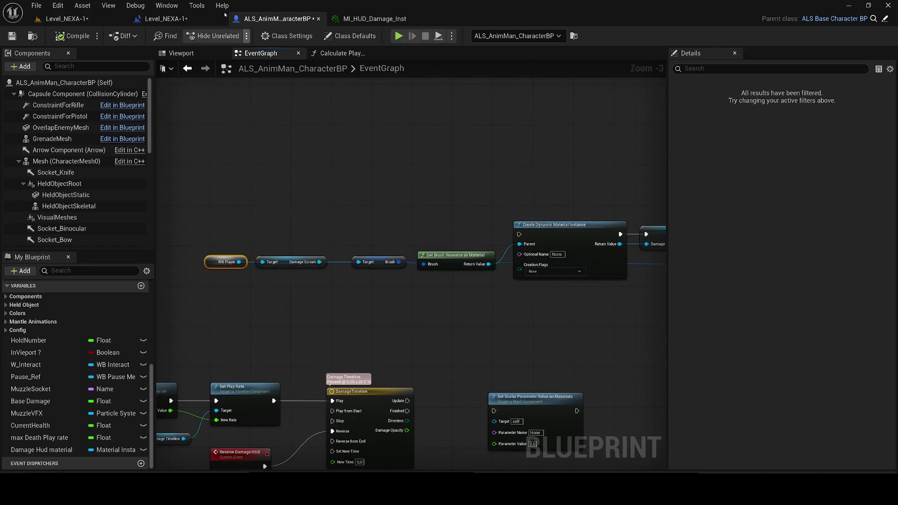
# - Copy the four widget-creation nodes from the Level Blueprint into the character blueprint
pyautogui.click(164, 19)
pyautogui.moveTo(501, 261); pyautogui.dragTo(349, 251)
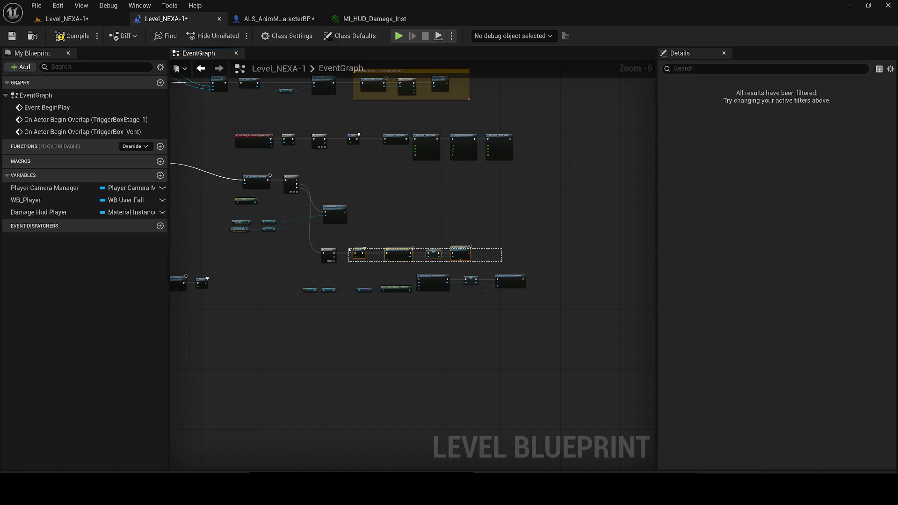
pyautogui.hotkey('ctrl', 'c')
pyautogui.click(276, 18)
pyautogui.scroll(-2, 371, 145)
pyautogui.hotkey('ctrl', 'v')
# - Create the WB_Player variable that the pasted SET node needs
pyautogui.scroll(1, 372, 152)
pyautogui.rightClick(428, 153)
pyautogui.press('Escape')
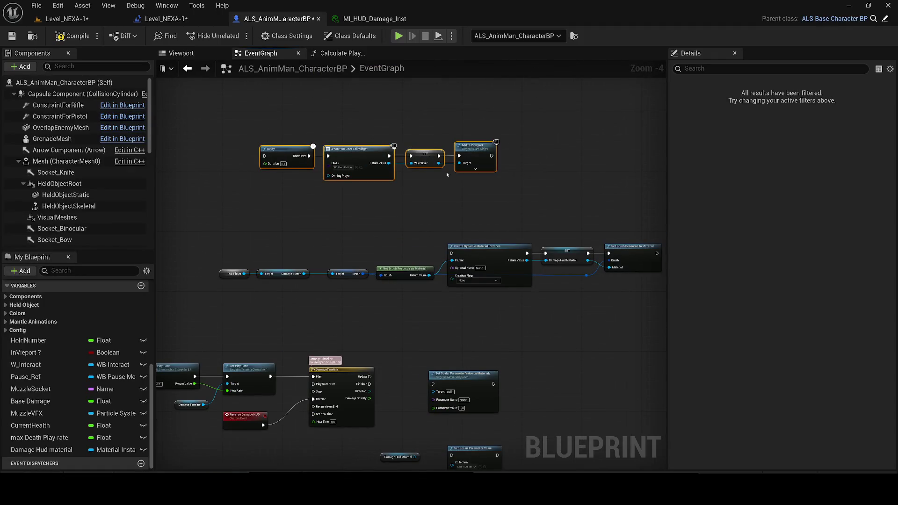
pyautogui.click(69, 38)
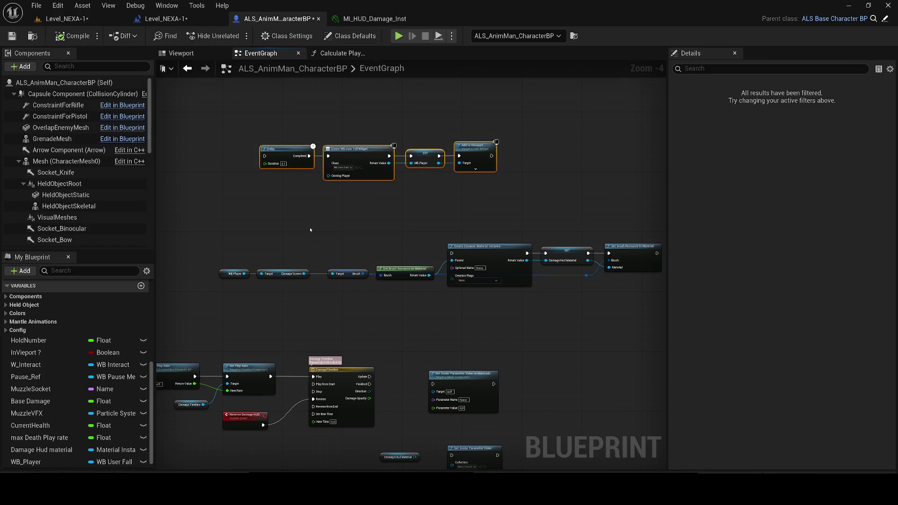
# - Add a Sequence node: Then 0 to Delay, Then 1 to Create Dynamic Material Instance
pyautogui.scroll(2, 290, 214)
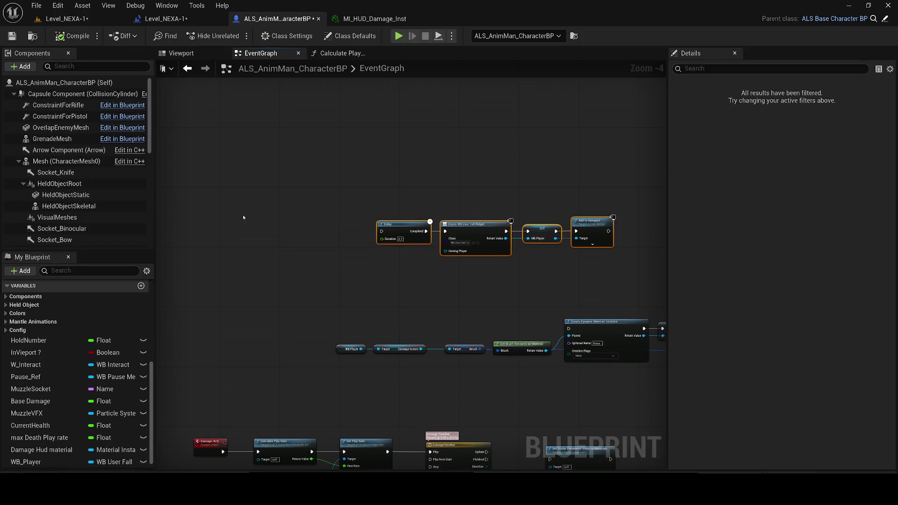
pyautogui.click(253, 220)
pyautogui.moveTo(288, 239)
pyautogui.mouseDown()
pyautogui.moveTo(433, 233)
pyautogui.moveTo(336, 205)
pyautogui.mouseUp()
pyautogui.scroll(-2, 336, 205)
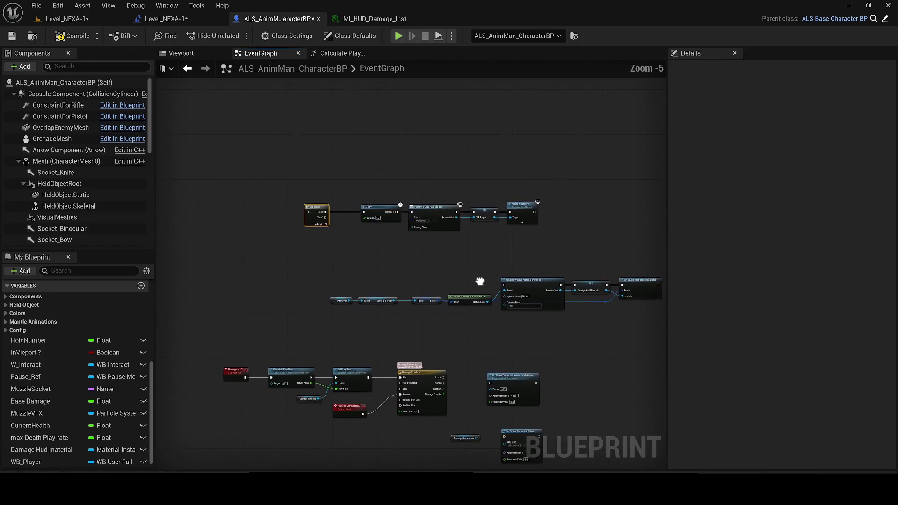
pyautogui.scroll(1, 477, 280)
pyautogui.moveTo(521, 287); pyautogui.dragTo(199, 166)
pyautogui.scroll(-2, 290, 281)
pyautogui.moveTo(290, 288); pyautogui.dragTo(491, 293)
# - Search the node list for 'play' to find Event BeginPlay near Interact For Door
pyautogui.scroll(-2, 483, 238)
pyautogui.moveTo(483, 239)
pyautogui.mouseDown()
pyautogui.moveTo(467, 196)
pyautogui.moveTo(487, 162)
pyautogui.moveTo(360, 278)
pyautogui.moveTo(327, 100)
pyautogui.mouseUp()
pyautogui.scroll(-2, 371, 213)
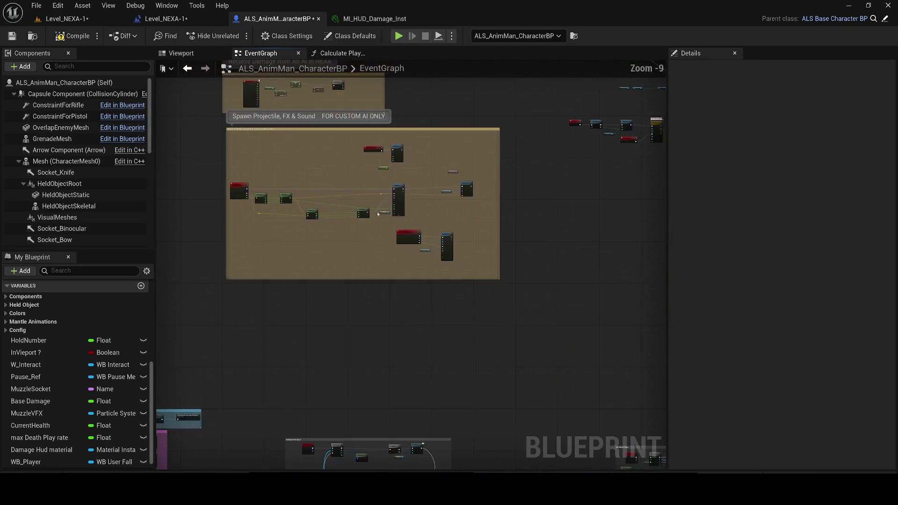
pyautogui.scroll(-2, 371, 276)
pyautogui.scroll(3, 254, 324)
pyautogui.scroll(4, 255, 324)
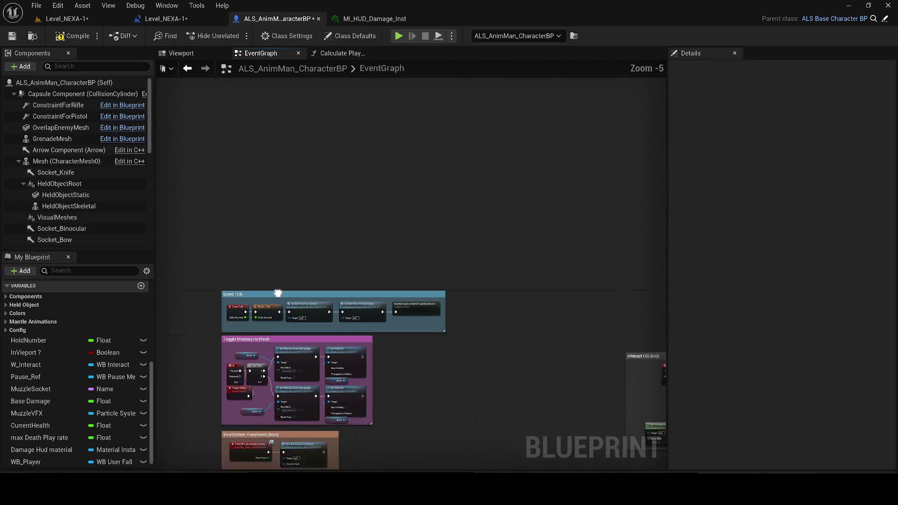
pyautogui.scroll(-2, 240, 304)
pyautogui.moveTo(468, 302)
pyautogui.mouseDown()
pyautogui.moveTo(240, 304)
pyautogui.moveTo(369, 208)
pyautogui.mouseUp()
pyautogui.scroll(1, 240, 304)
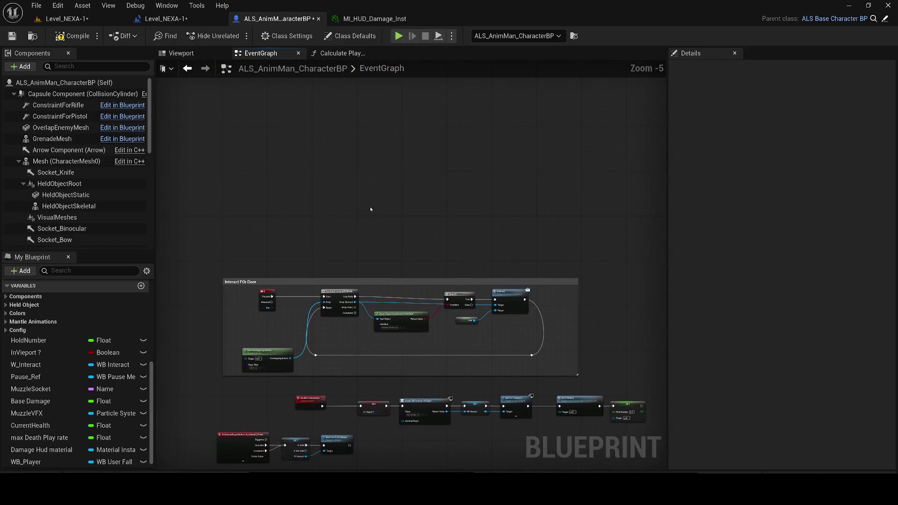
pyautogui.rightClick(320, 208)
pyautogui.write('play')
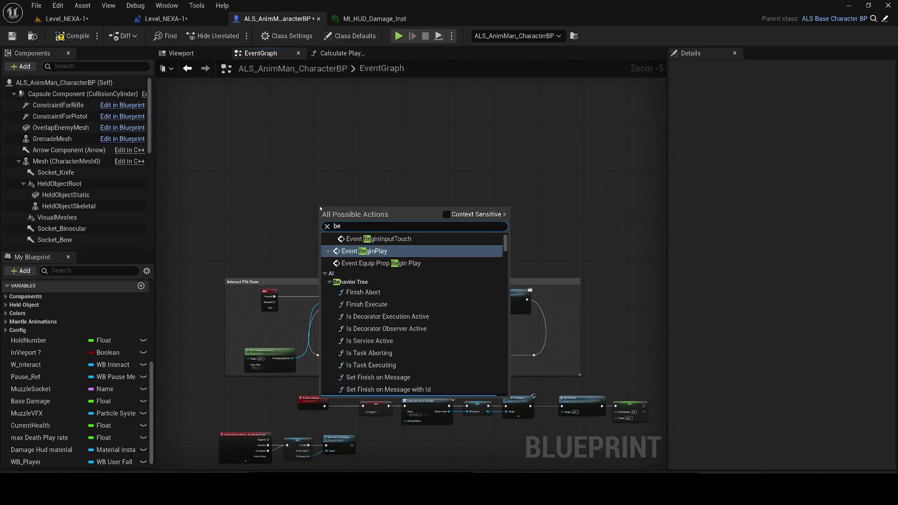
pyautogui.press('Escape')
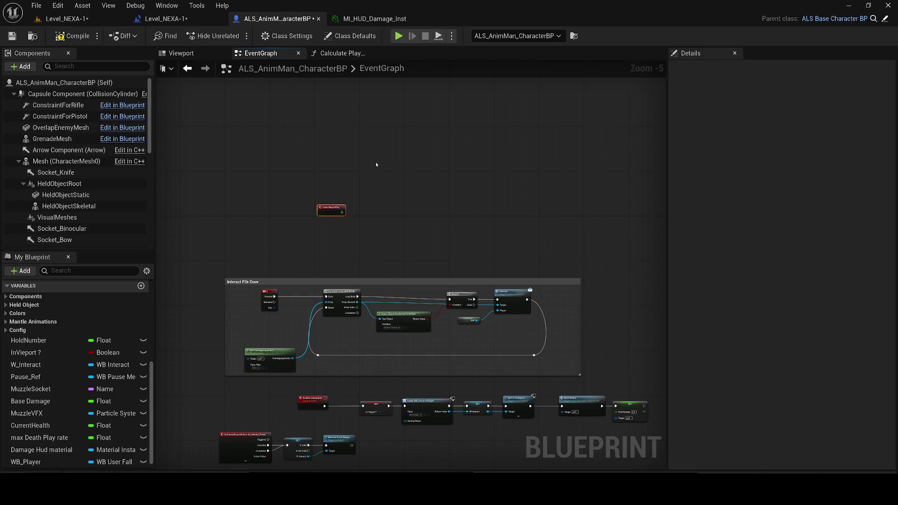
# - Connect Event BeginPlay's execution output into the Sequence node's input
pyautogui.scroll(-3, 375, 164)
pyautogui.moveTo(375, 163); pyautogui.dragTo(214, 323)
pyautogui.scroll(-4, 215, 323)
pyautogui.scroll(3, 353, 133)
pyautogui.scroll(8, 353, 133)
pyautogui.scroll(-2, 186, 167)
pyautogui.moveTo(353, 133)
pyautogui.mouseDown()
pyautogui.moveTo(186, 167)
pyautogui.moveTo(301, 189)
pyautogui.mouseUp()
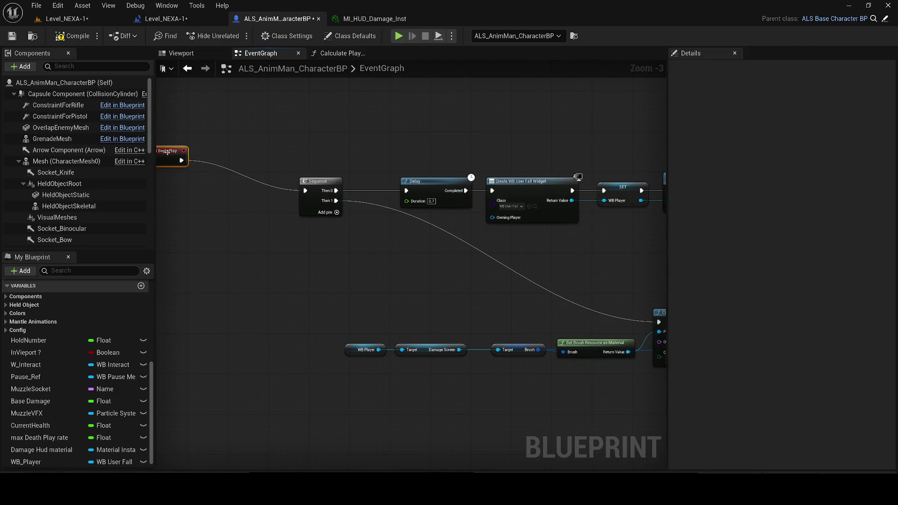
pyautogui.moveTo(173, 154); pyautogui.dragTo(309, 139)
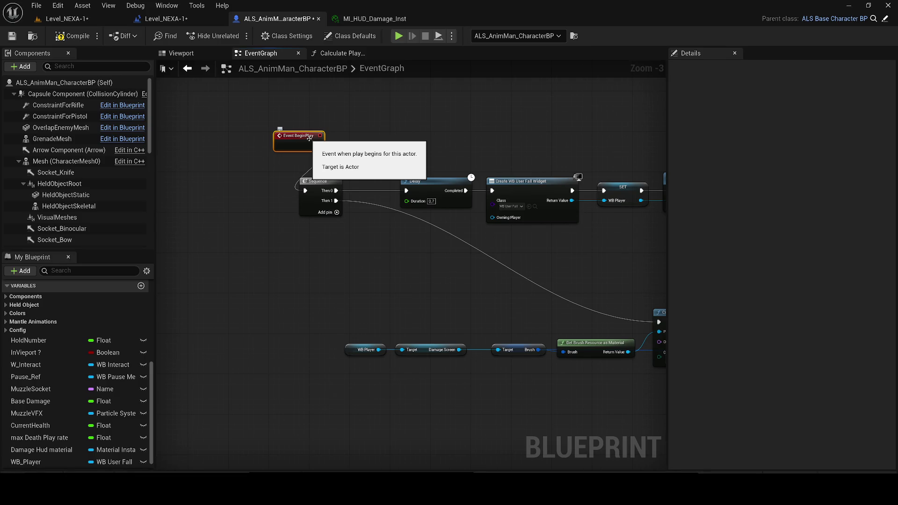
pyautogui.scroll(-2, 353, 136)
pyautogui.click(66, 19)
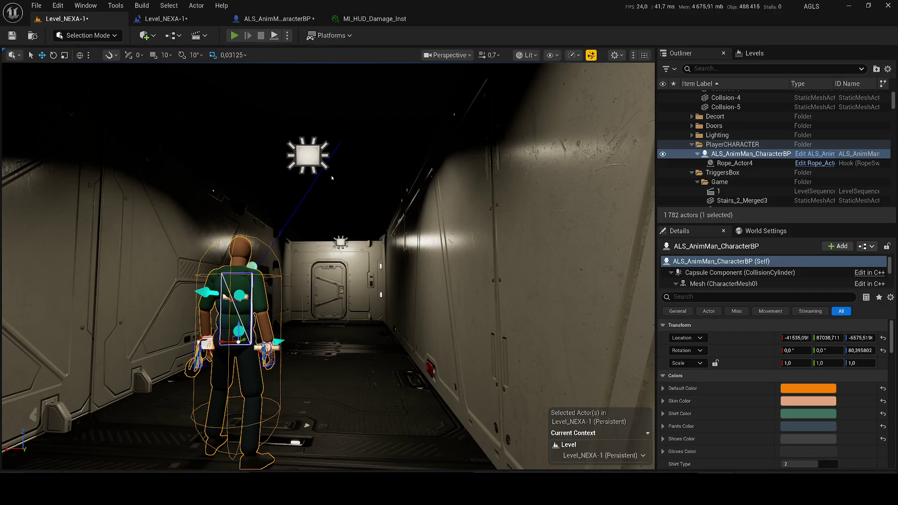
# - Play-test the level in the editor, then stop the session
pyautogui.hotkey('alt', 'p')
pyautogui.press('Escape')
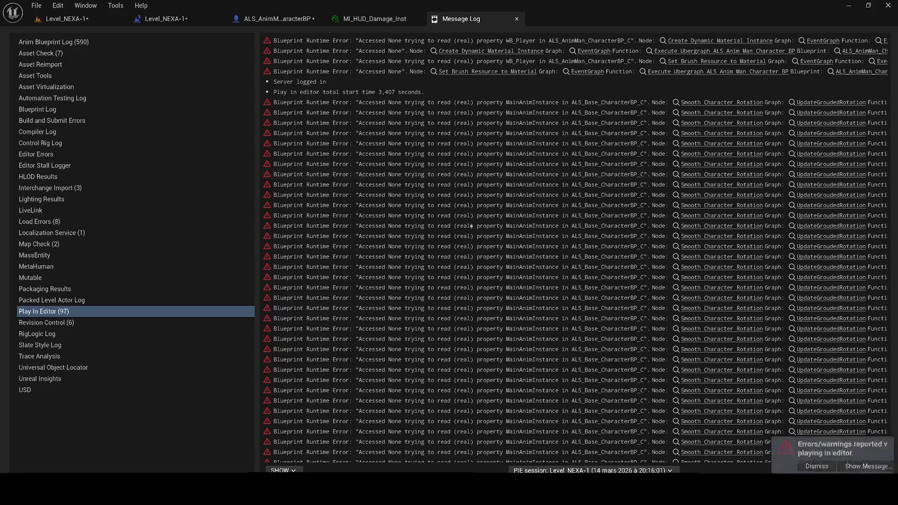
pyautogui.click(166, 18)
# - Save all modified levels and assets with Ctrl+Shift+S and Save Selected
pyautogui.hotkey('ctrl', 'shift', 's')
pyautogui.click(521, 351)
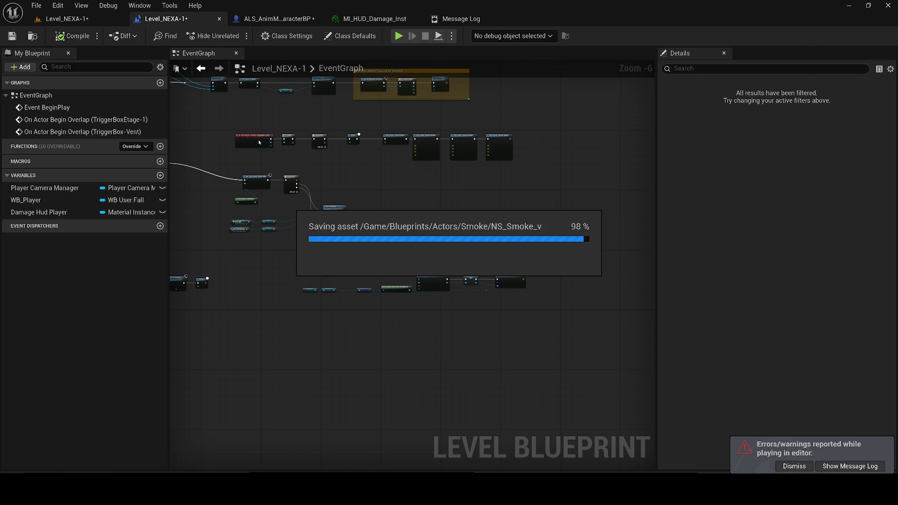
pyautogui.scroll(3, 262, 144)
pyautogui.scroll(-1, 268, 144)
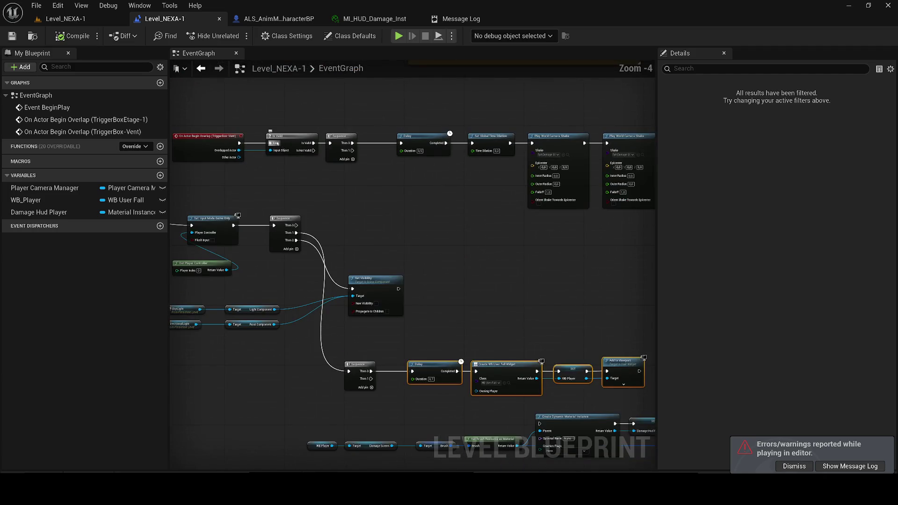
pyautogui.moveTo(268, 143); pyautogui.dragTo(358, 165)
pyautogui.click(243, 21)
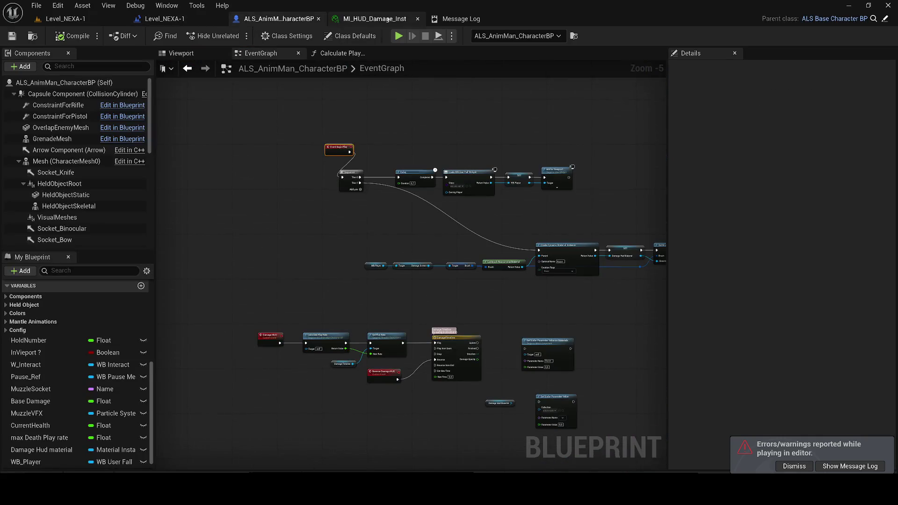
# - Move the Event BeginPlay node further left in the graph
pyautogui.scroll(1, 335, 160)
pyautogui.moveTo(335, 160); pyautogui.dragTo(249, 160)
pyautogui.scroll(-1, 250, 160)
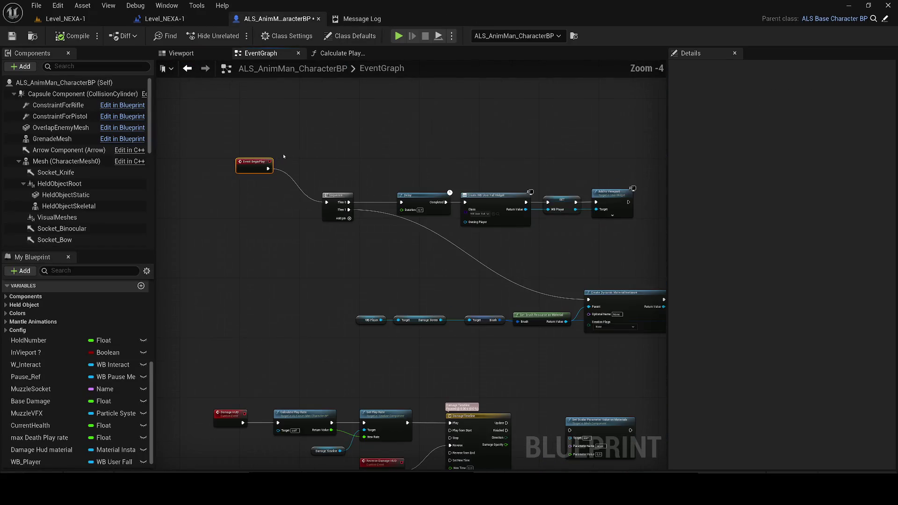
pyautogui.scroll(1, 410, 154)
# - Open the WB_User_Fall widget and inspect the Damage_Screen image's properties
pyautogui.click(404, 204)
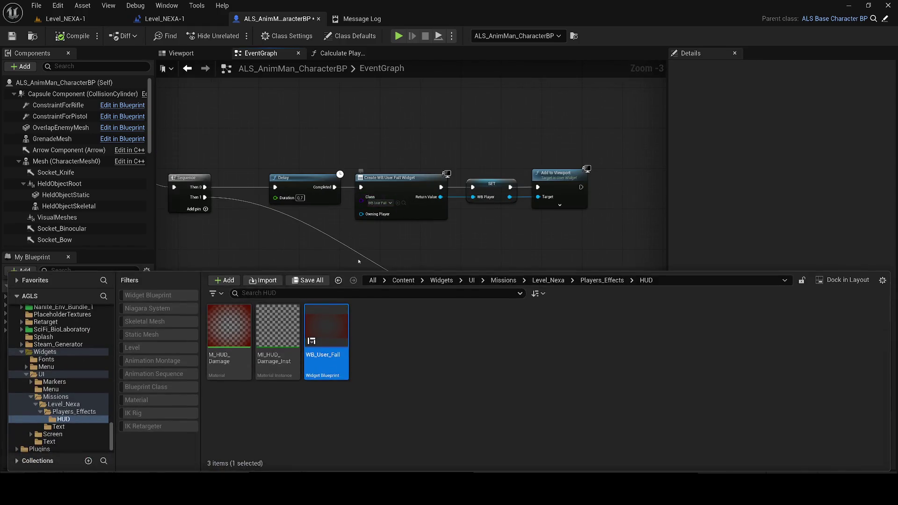
pyautogui.doubleClick(322, 341)
pyautogui.scroll(-2, 342, 286)
pyautogui.click(353, 248)
pyautogui.click(324, 183)
pyautogui.scroll(1, 324, 182)
pyautogui.click(47, 250)
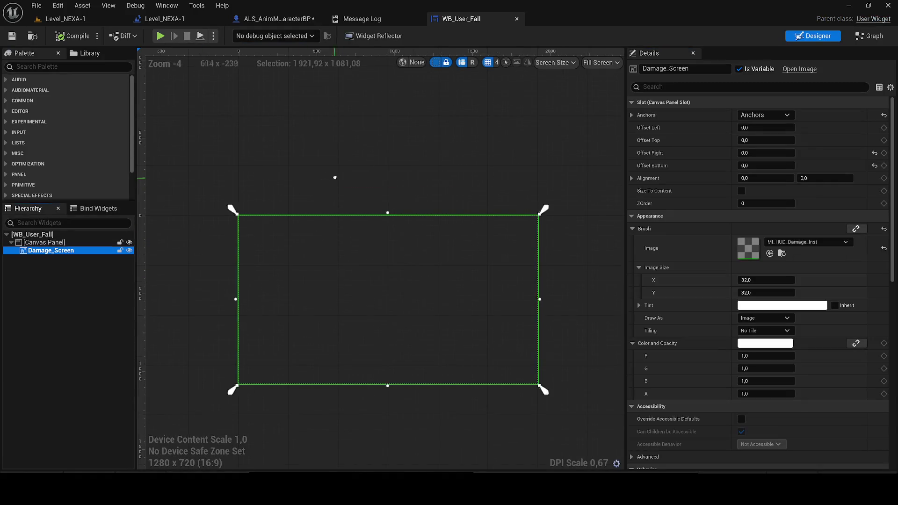
# - Close the message log and select the Damage Screen node in the character blueprint
pyautogui.click(278, 19)
pyautogui.click(417, 19)
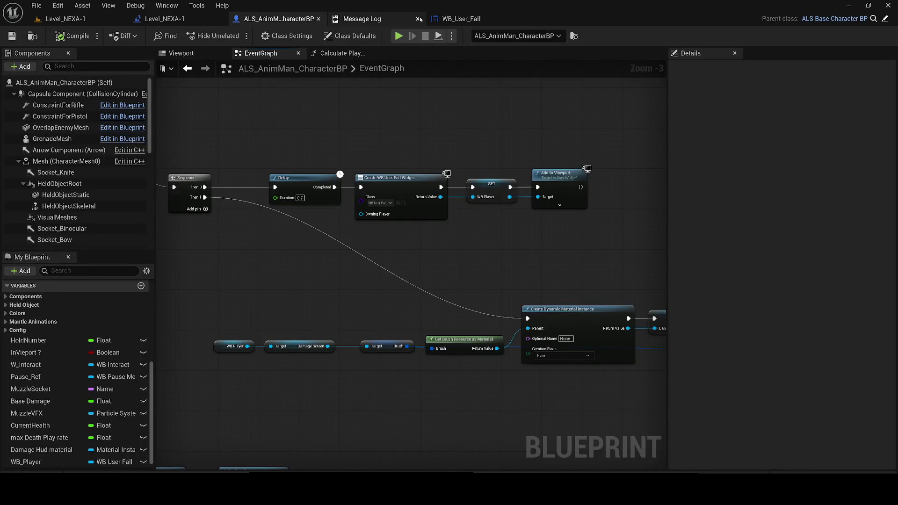
pyautogui.scroll(-1, 317, 260)
pyautogui.scroll(1, 312, 286)
pyautogui.click(299, 346)
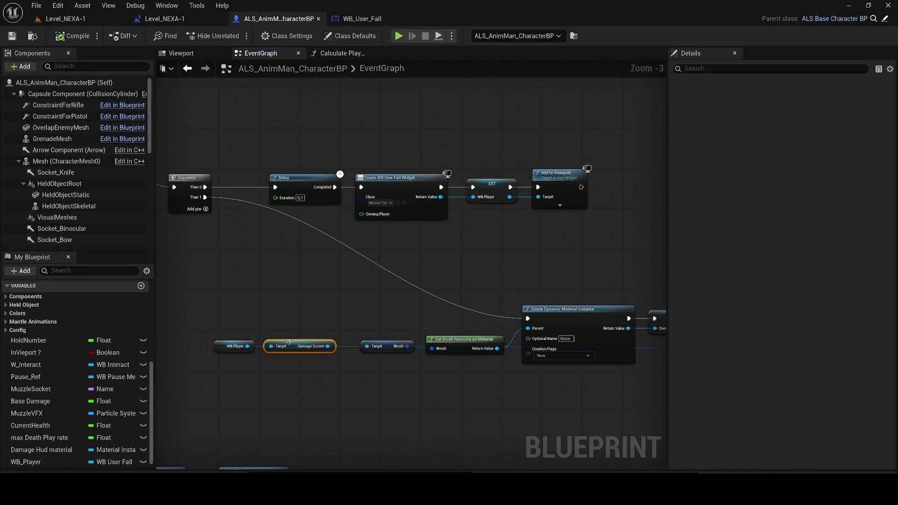
pyautogui.click(355, 18)
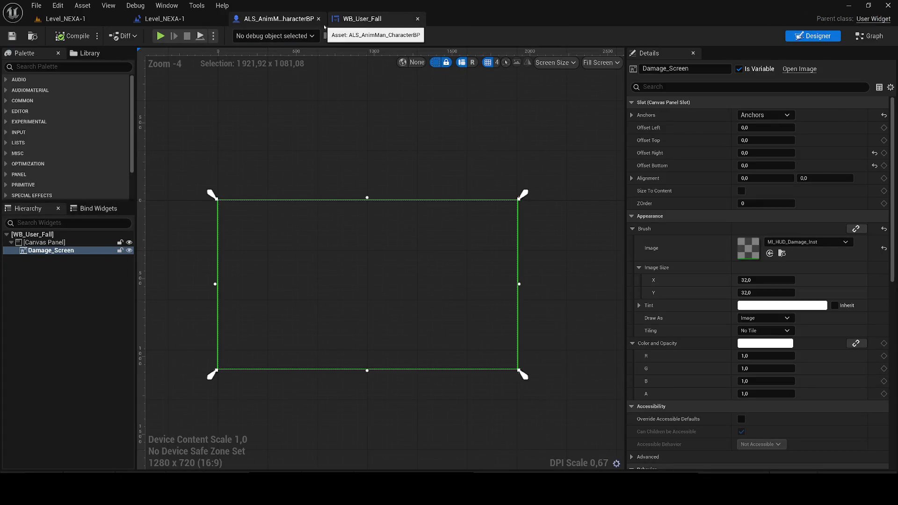
pyautogui.click(323, 23)
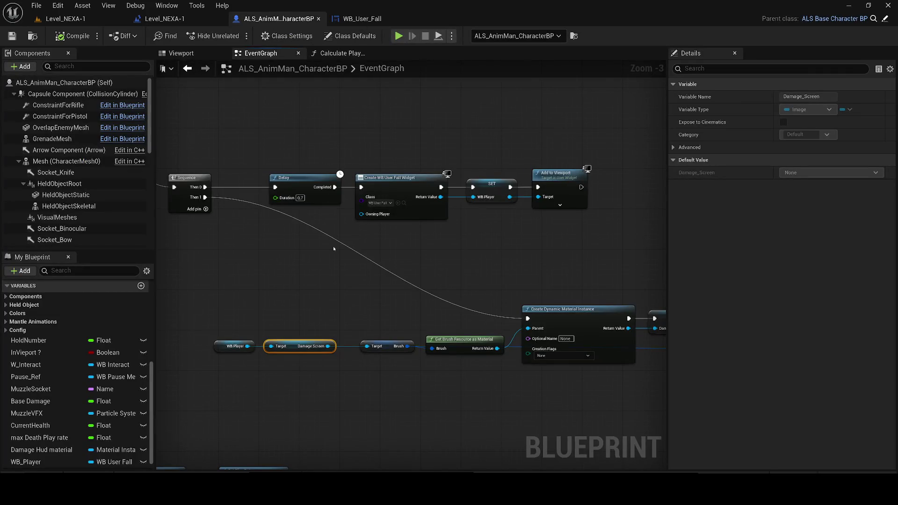
# - Pan to the DamageTimeline and box-select both old Set Scalar Parameter nodes
pyautogui.scroll(-3, 414, 221)
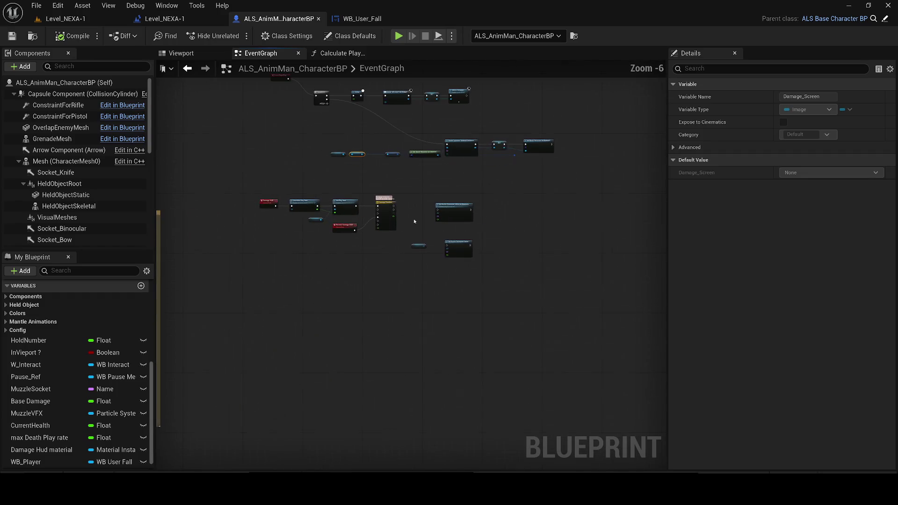
pyautogui.scroll(2, 414, 222)
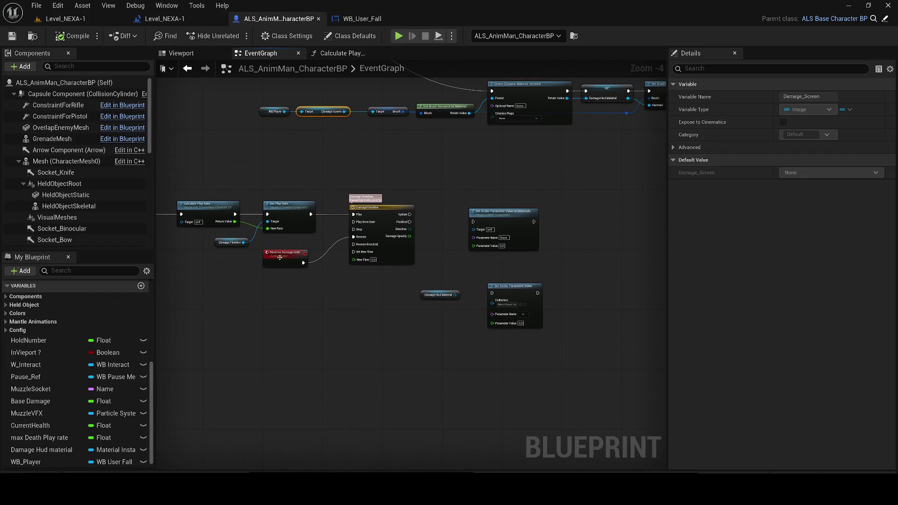
pyautogui.moveTo(280, 257)
pyautogui.mouseDown()
pyautogui.moveTo(338, 276)
pyautogui.moveTo(209, 274)
pyautogui.mouseUp()
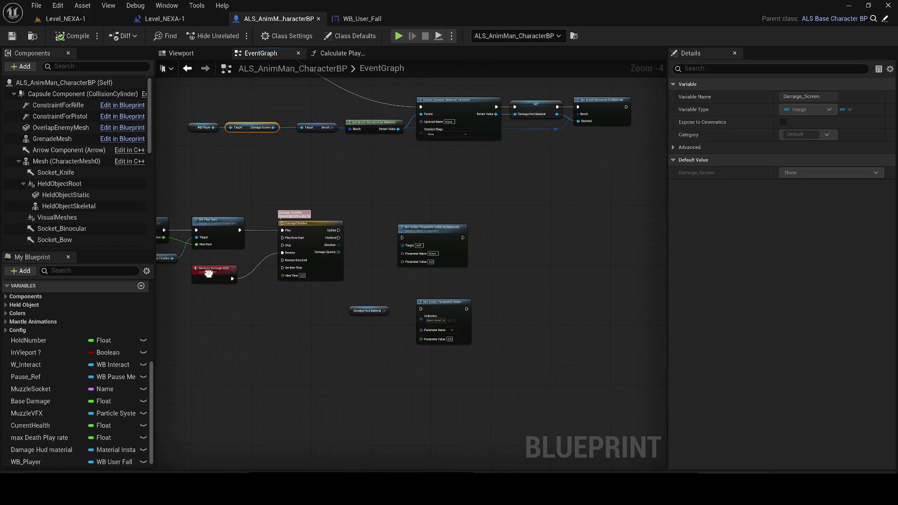
pyautogui.scroll(1, 366, 321)
pyautogui.moveTo(521, 380)
pyautogui.mouseDown()
pyautogui.moveTo(408, 190)
pyautogui.moveTo(427, 219)
pyautogui.mouseUp()
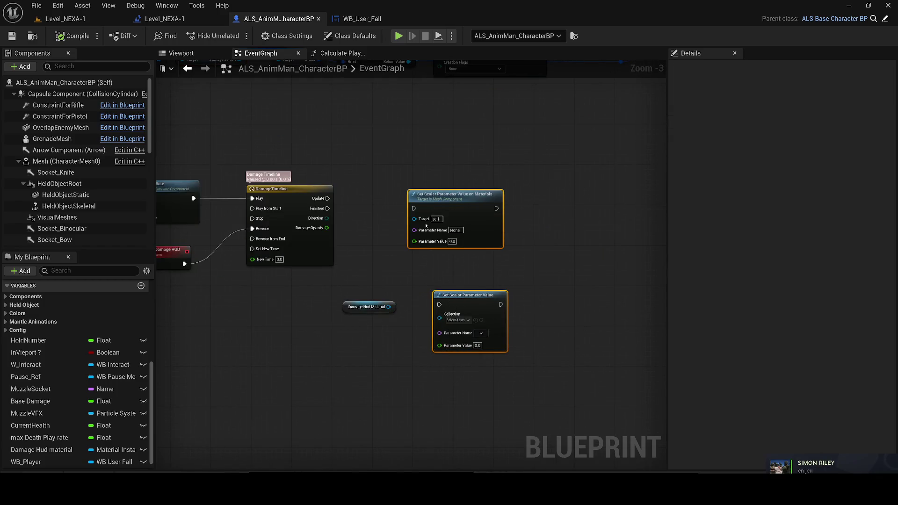
# - Delete the two old scalar nodes and add a Set Scalar Parameter node from Damage Hud Material
pyautogui.press('Delete')
pyautogui.moveTo(349, 302); pyautogui.dragTo(318, 302)
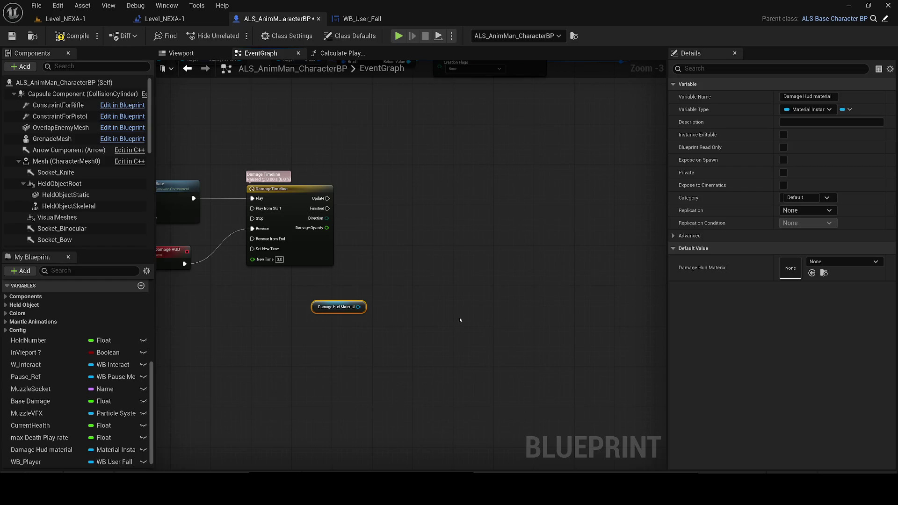
pyautogui.moveTo(333, 308)
pyautogui.mouseDown()
pyautogui.moveTo(313, 303)
pyautogui.moveTo(404, 297)
pyautogui.mouseUp()
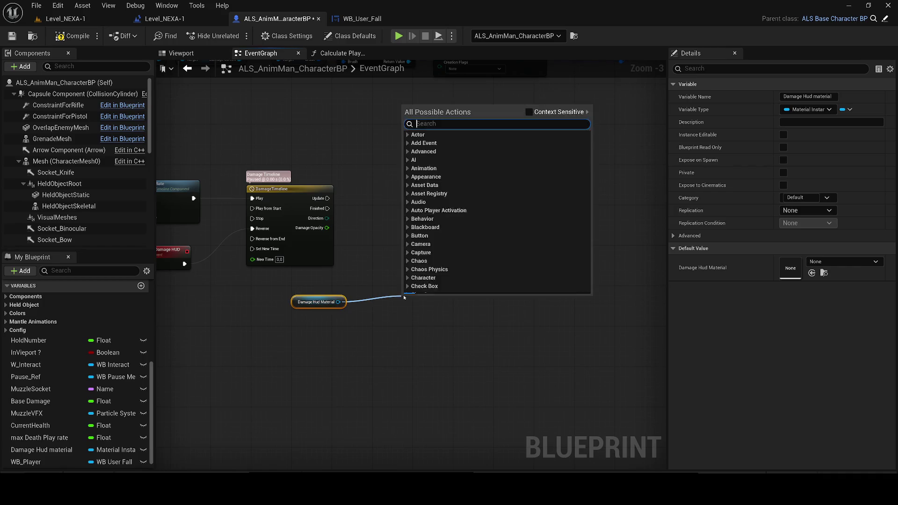
pyautogui.write('set scala')
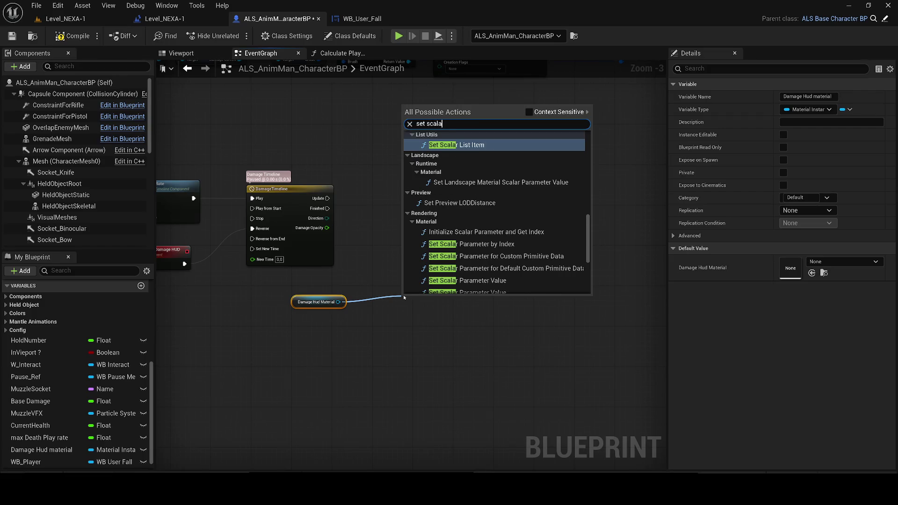
pyautogui.write('t')
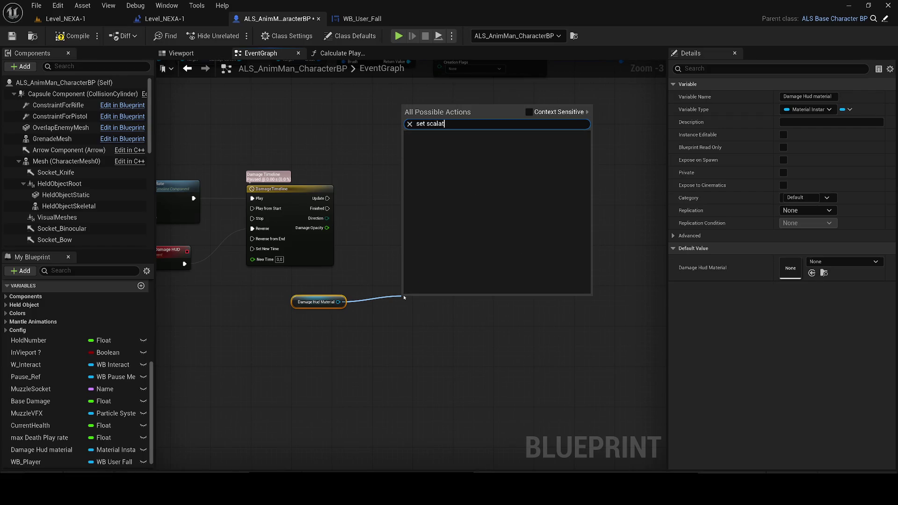
pyautogui.press('BackSpace')
pyautogui.write('r ')
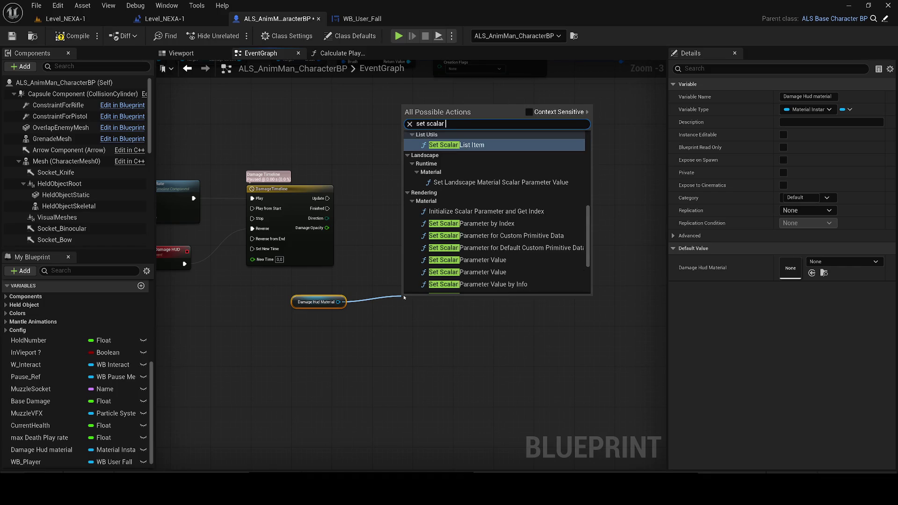
pyautogui.write('parame')
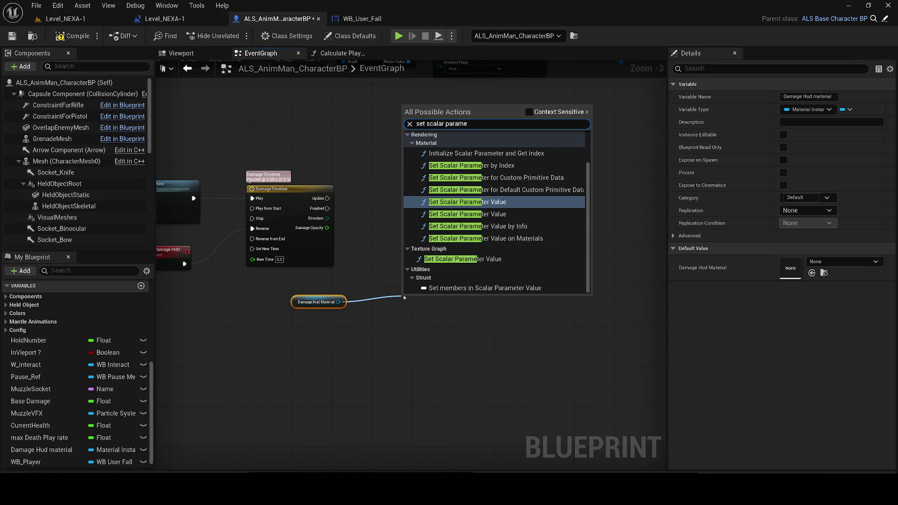
pyautogui.click(475, 214)
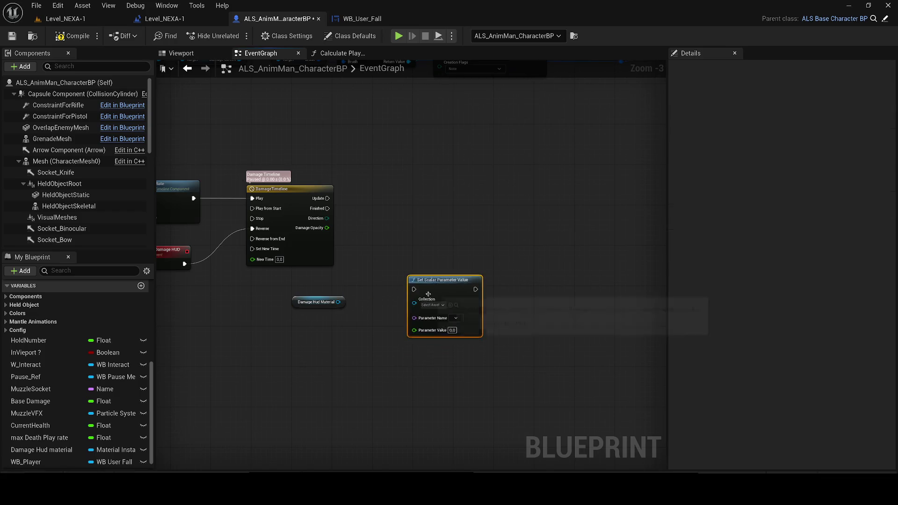
pyautogui.scroll(3, 420, 290)
pyautogui.click(435, 310)
# - Add the material-instance Set Scalar Parameter Value node and delete the collection-based one
pyautogui.moveTo(296, 305); pyautogui.dragTo(407, 307)
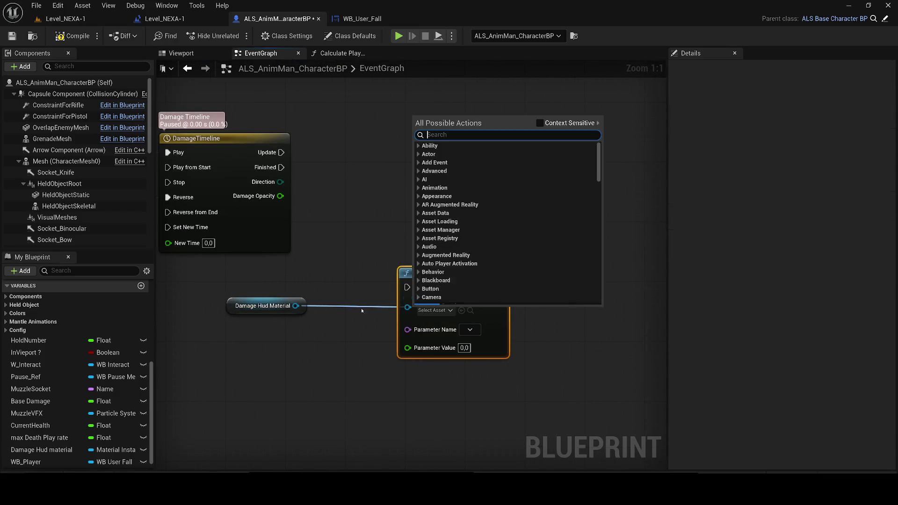
pyautogui.moveTo(298, 304); pyautogui.dragTo(415, 197)
pyautogui.write('set scalar parame')
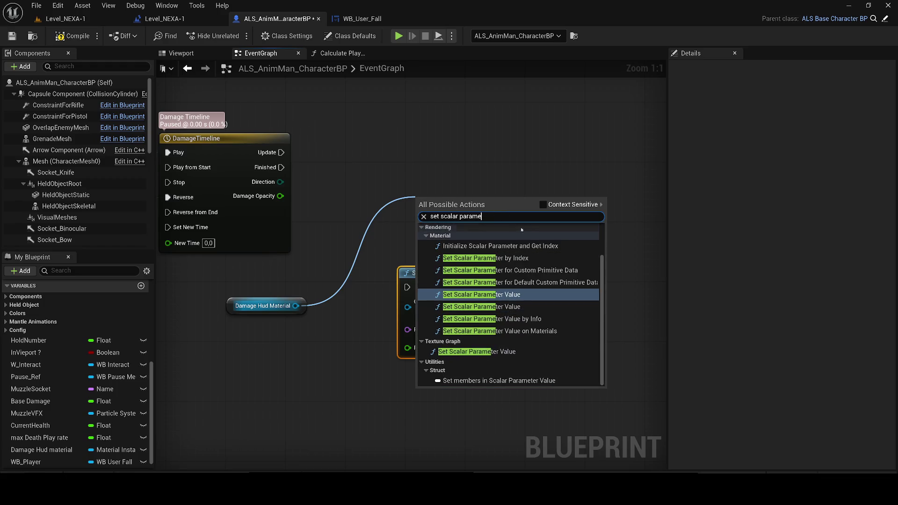
pyautogui.scroll(2, 482, 336)
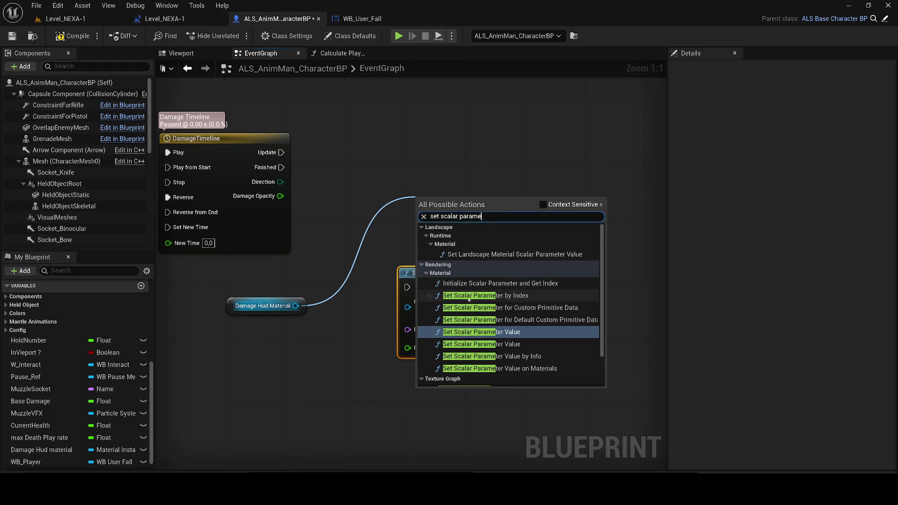
pyautogui.click(489, 343)
pyautogui.moveTo(444, 201)
pyautogui.mouseDown()
pyautogui.moveTo(425, 162)
pyautogui.moveTo(281, 153)
pyautogui.mouseUp()
pyautogui.click(402, 268)
pyautogui.press('Delete')
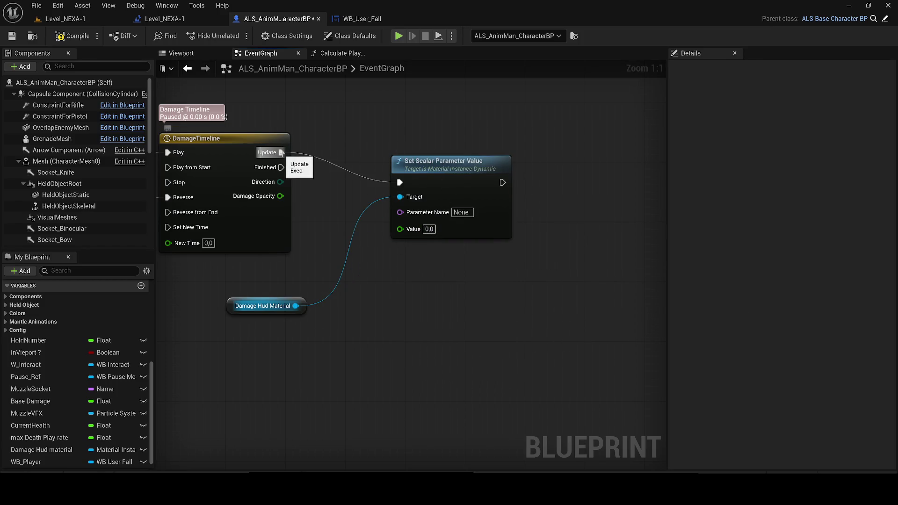
pyautogui.moveTo(448, 160); pyautogui.dragTo(442, 131)
# - Set the parameter name to Opacity, feed Damage Opacity into Value, and compile
pyautogui.click(238, 300)
pyautogui.moveTo(238, 297); pyautogui.dragTo(246, 282)
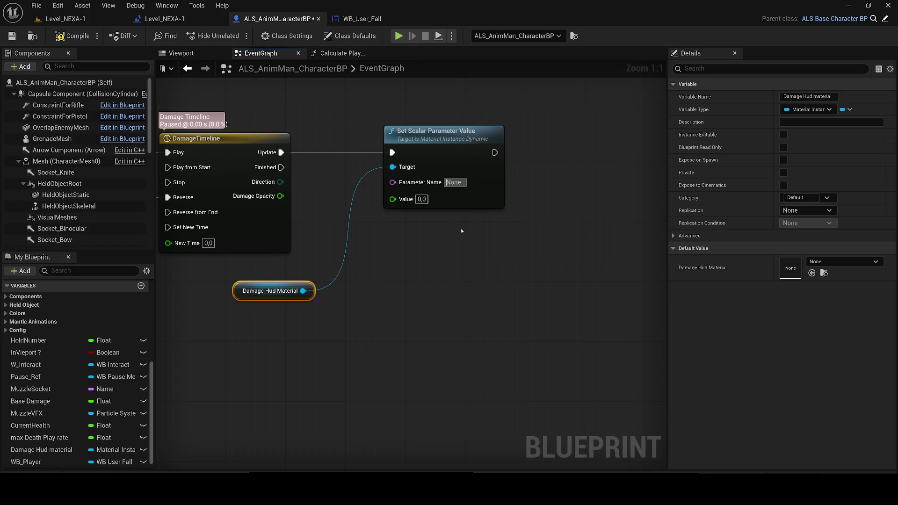
pyautogui.write('Opacity')
pyautogui.press('Return')
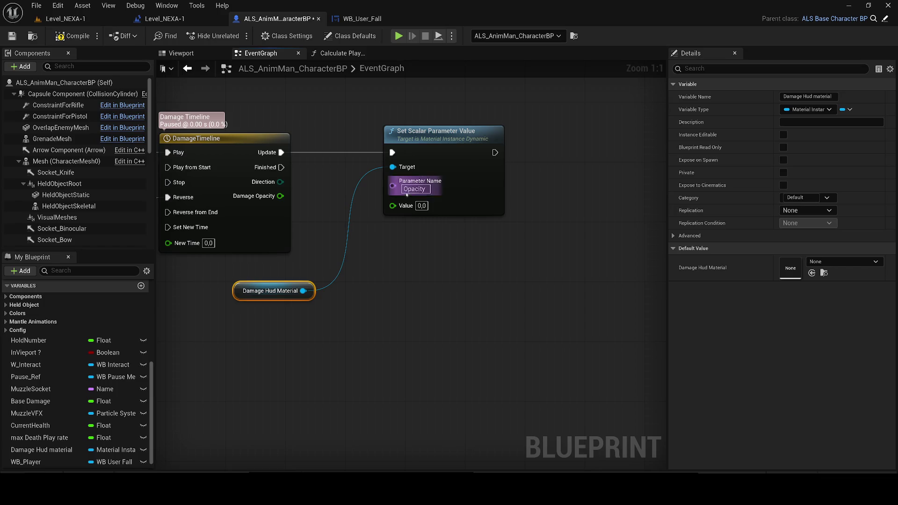
pyautogui.click(421, 206)
pyautogui.write('10')
pyautogui.press('Return')
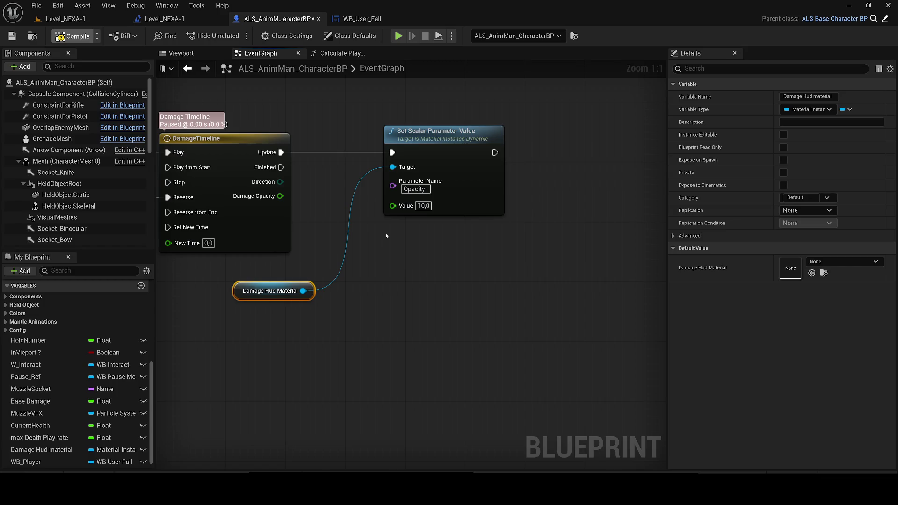
pyautogui.moveTo(280, 196)
pyautogui.mouseDown()
pyautogui.moveTo(412, 222)
pyautogui.moveTo(392, 204)
pyautogui.mouseUp()
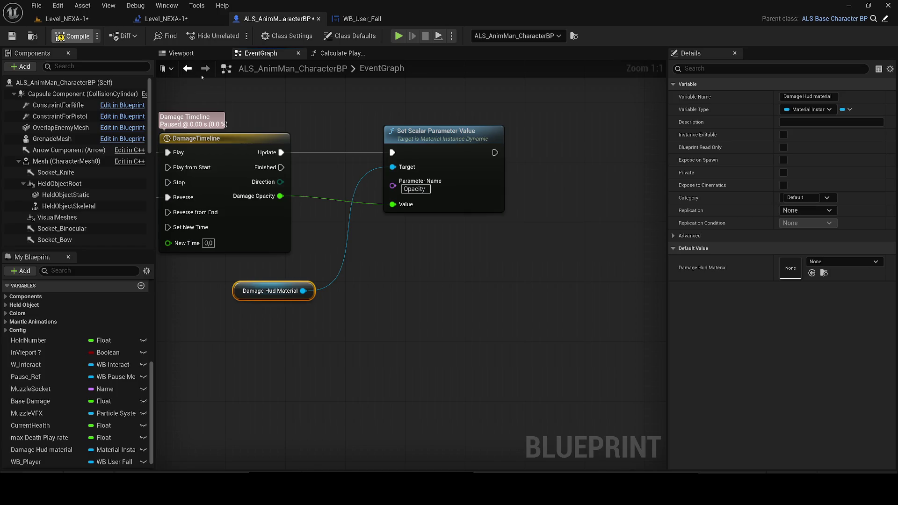
pyautogui.click(60, 36)
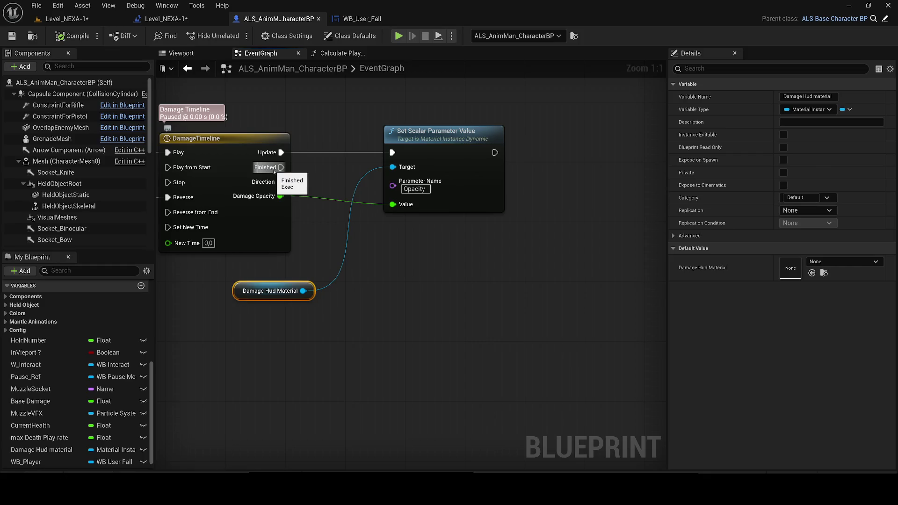
# - Add a Switch on ETimelineDirection from Direction, triggered by the timeline's Finished pin
pyautogui.moveTo(281, 182)
pyautogui.mouseDown()
pyautogui.moveTo(436, 394)
pyautogui.moveTo(451, 394)
pyautogui.mouseUp()
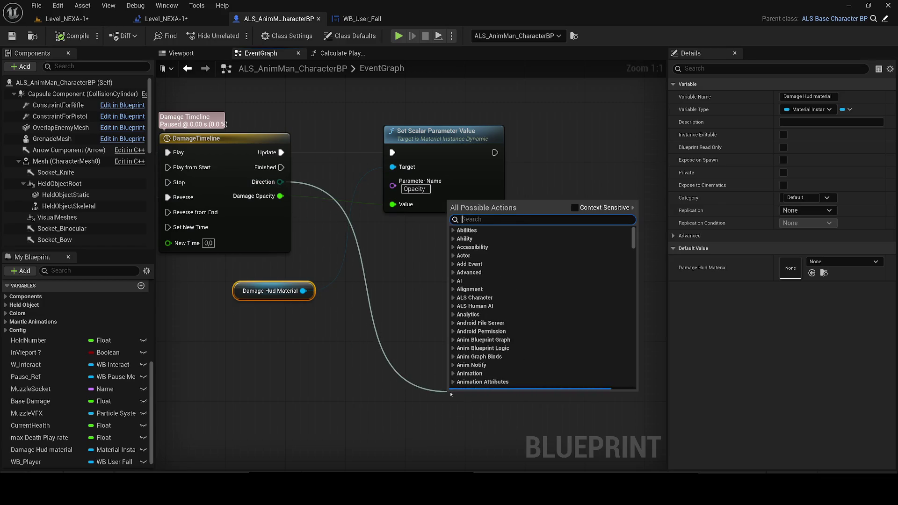
pyautogui.write('switch on t')
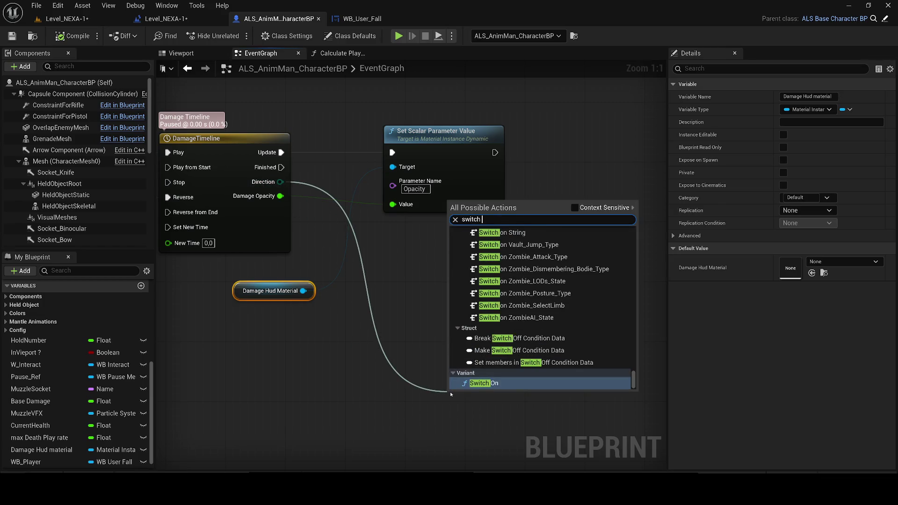
pyautogui.write('ime')
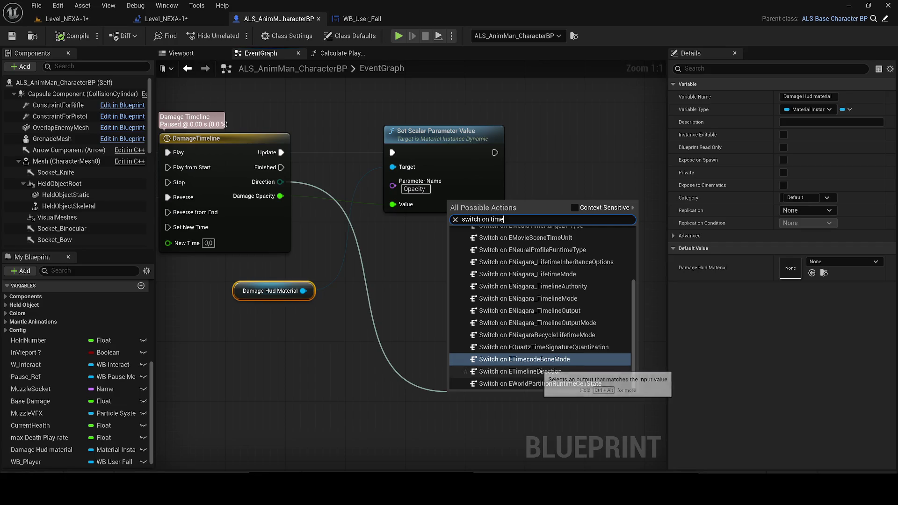
pyautogui.press('BackSpace')
pyautogui.press('BackSpace')
pyautogui.press('BackSpace')
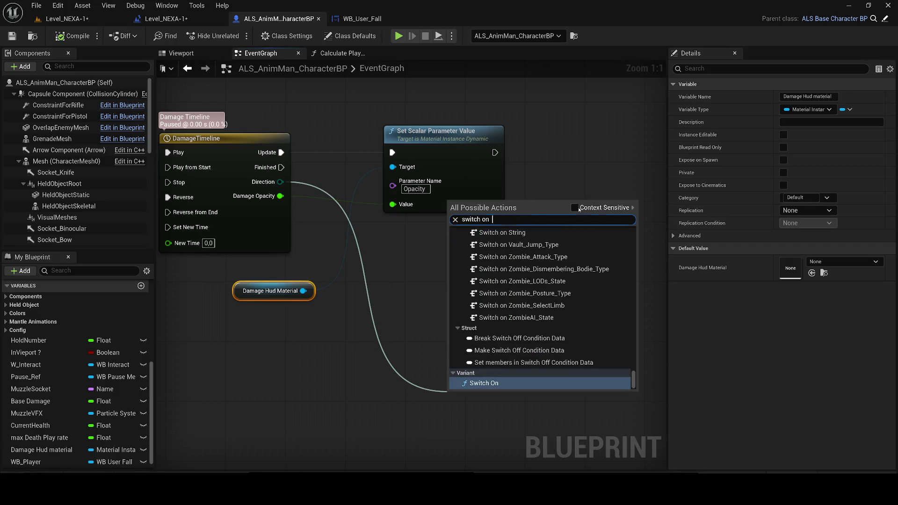
pyautogui.click(575, 207)
pyautogui.click(524, 267)
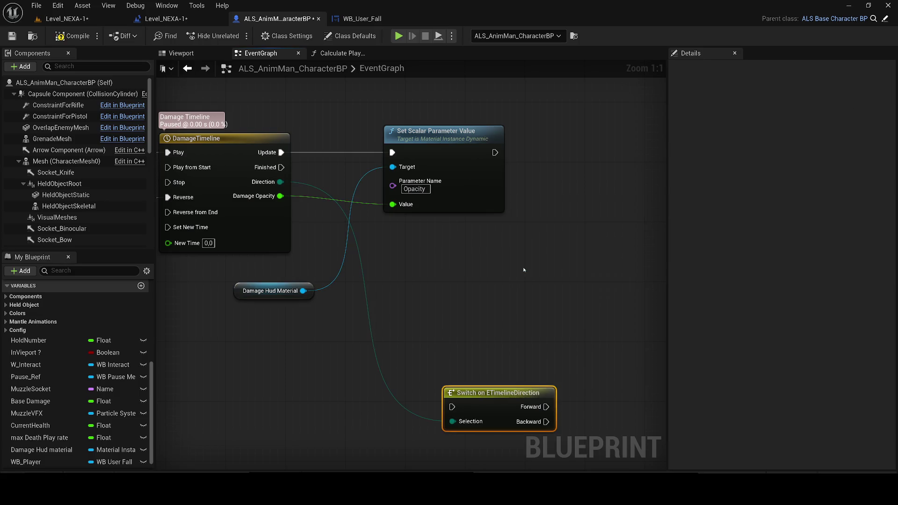
pyautogui.moveTo(281, 167)
pyautogui.mouseDown()
pyautogui.moveTo(451, 407)
pyautogui.moveTo(455, 327)
pyautogui.moveTo(421, 311)
pyautogui.moveTo(425, 305)
pyautogui.mouseUp()
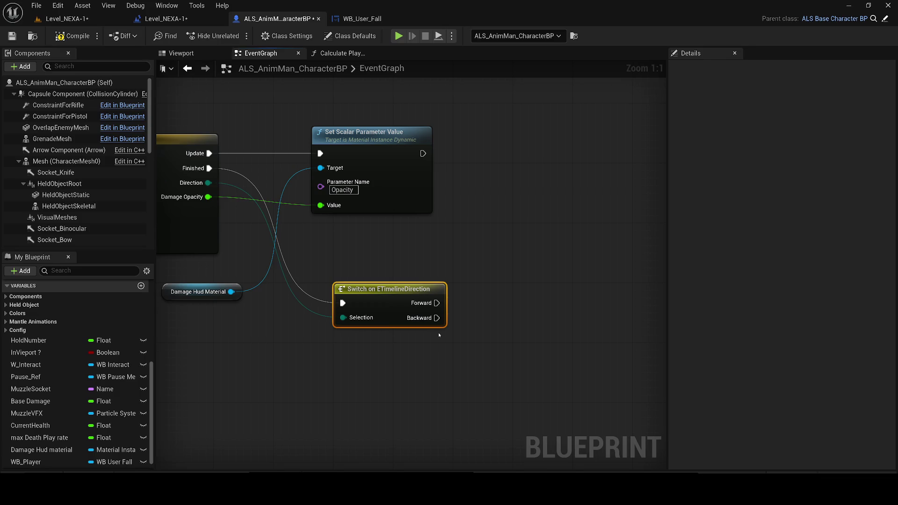
# - Call Reverse Damage HUD from the switch's Forward output
pyautogui.scroll(-3, 439, 335)
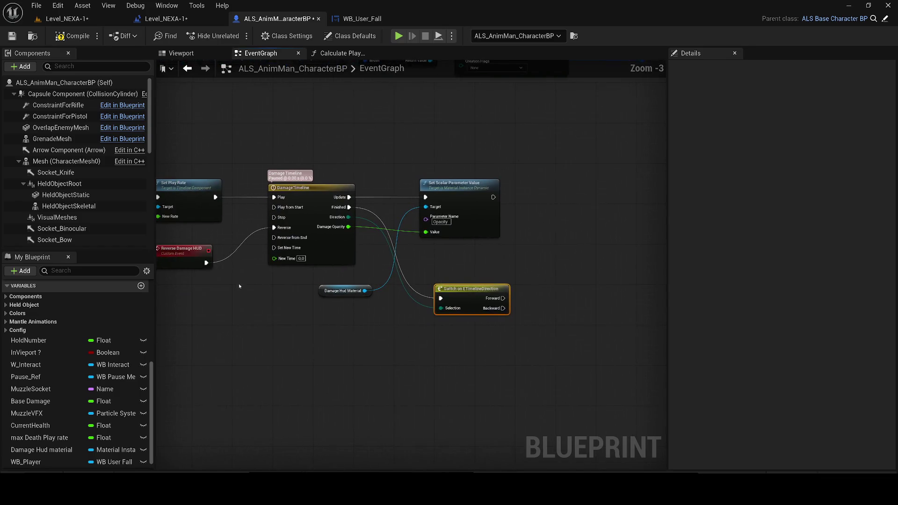
pyautogui.moveTo(402, 265); pyautogui.dragTo(287, 278)
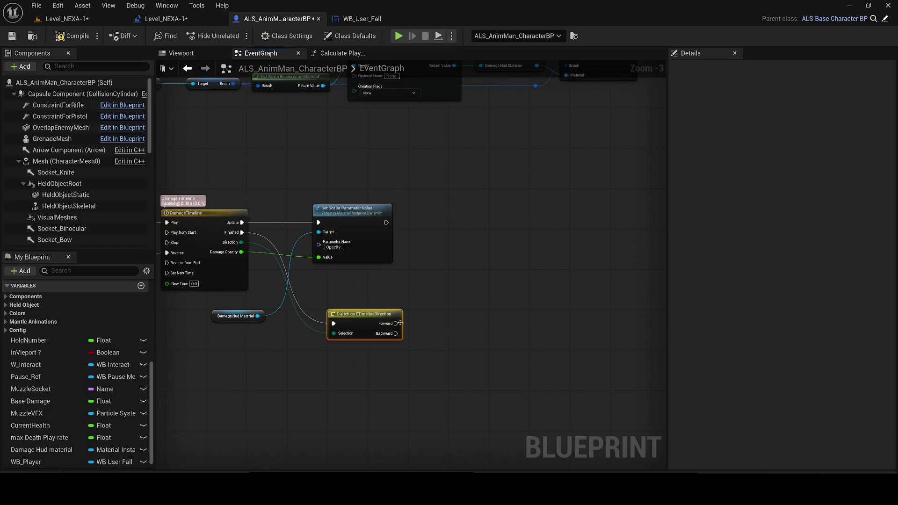
pyautogui.moveTo(397, 323); pyautogui.dragTo(504, 322)
pyautogui.write('reverse f')
pyautogui.press('BackSpace')
pyautogui.press('Return')
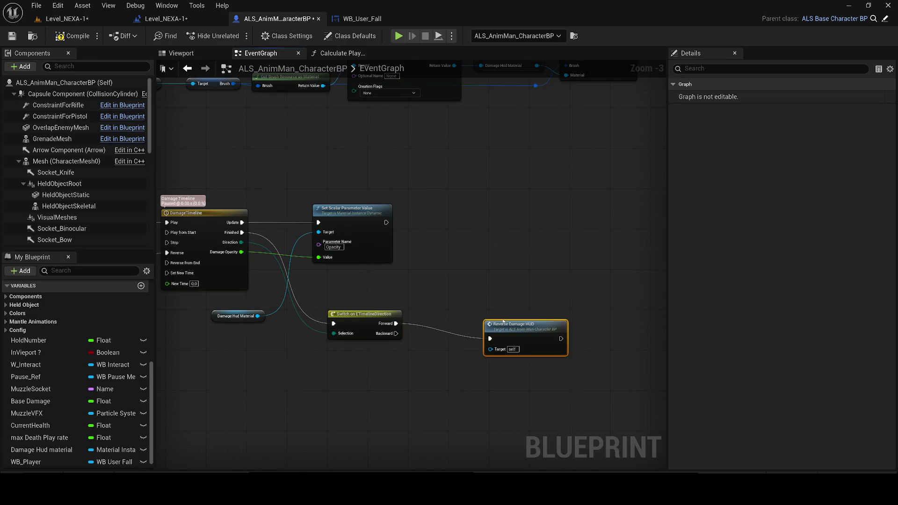
pyautogui.moveTo(523, 326); pyautogui.dragTo(523, 310)
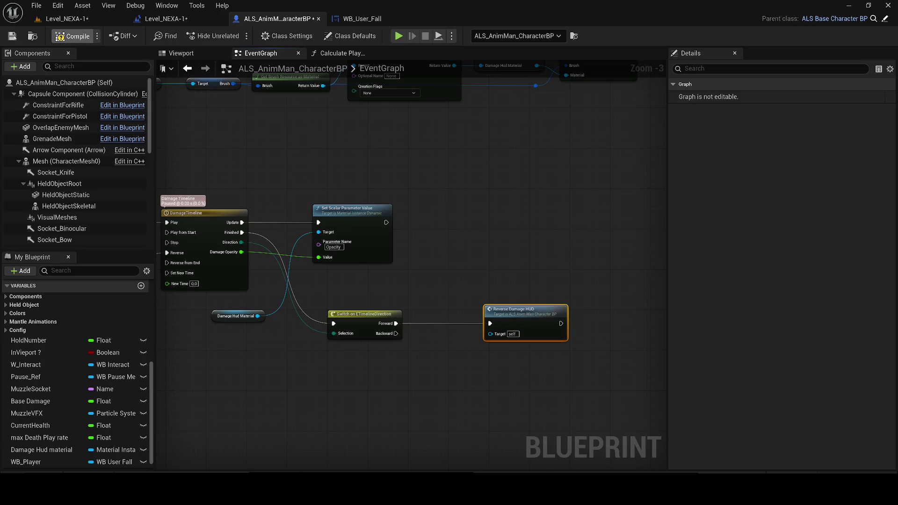
# - Play-test Level_NEXA-1, walking the character down the corridor, then stop
pyautogui.click(75, 20)
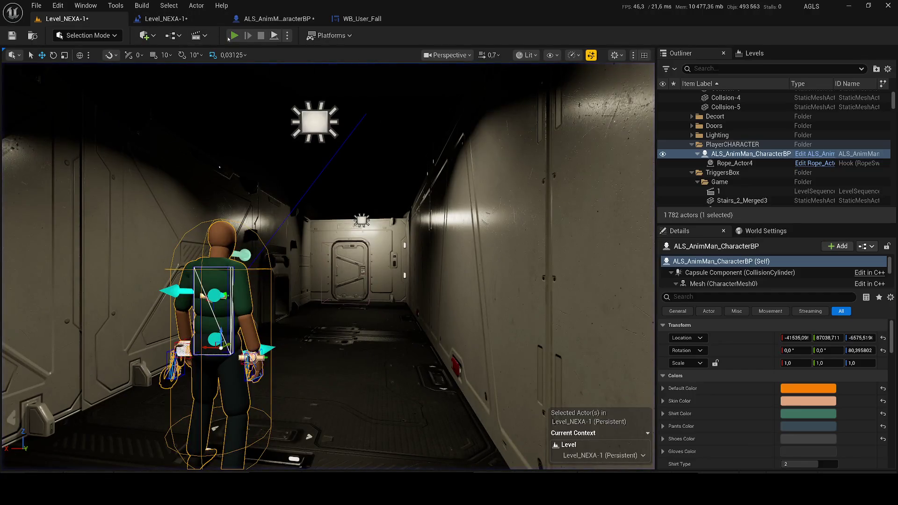
pyautogui.hotkey('alt', 'p')
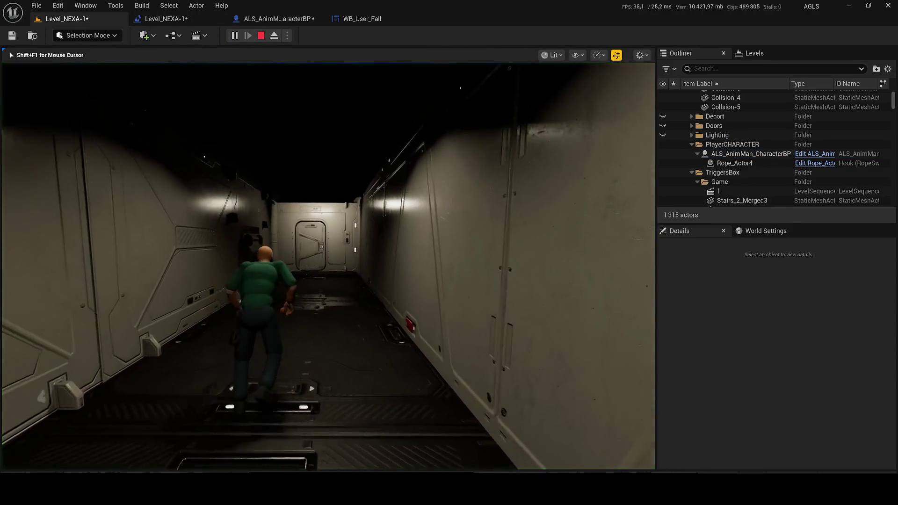
pyautogui.press('w')
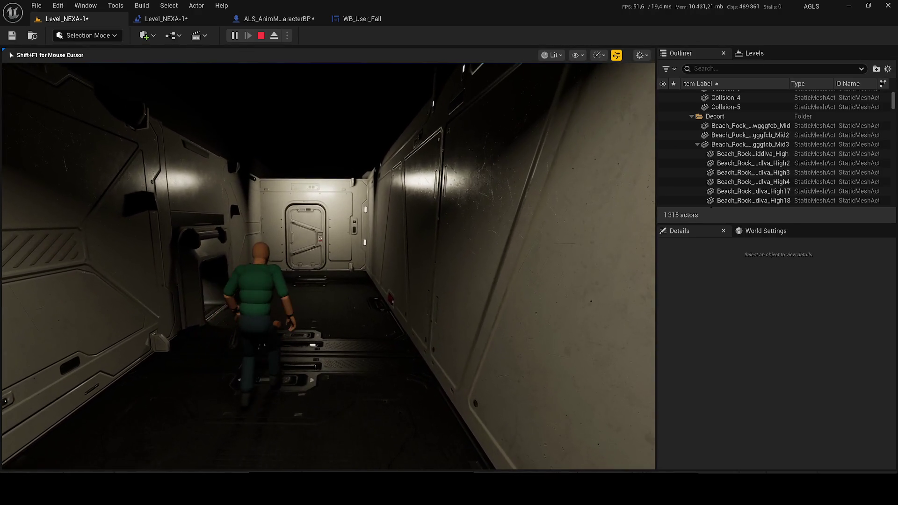
pyautogui.press('Escape')
pyautogui.click(184, 20)
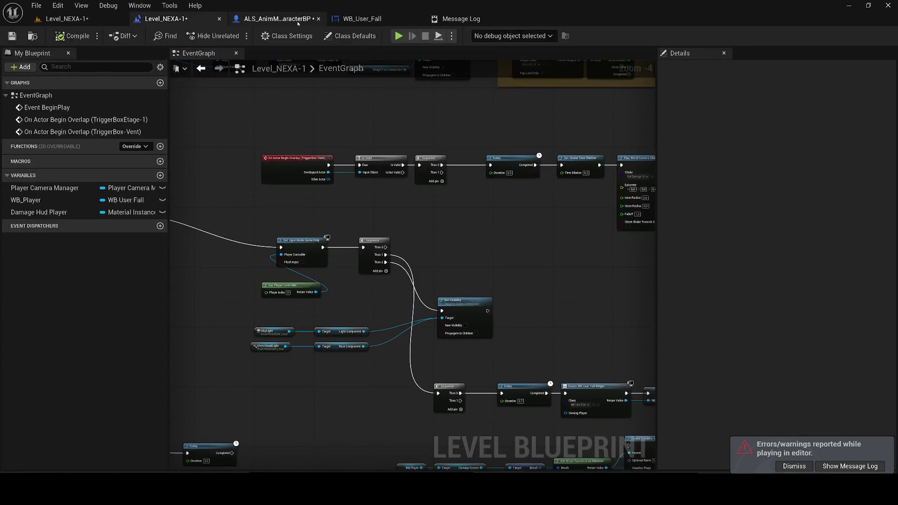
pyautogui.click(277, 18)
pyautogui.scroll(-3, 439, 266)
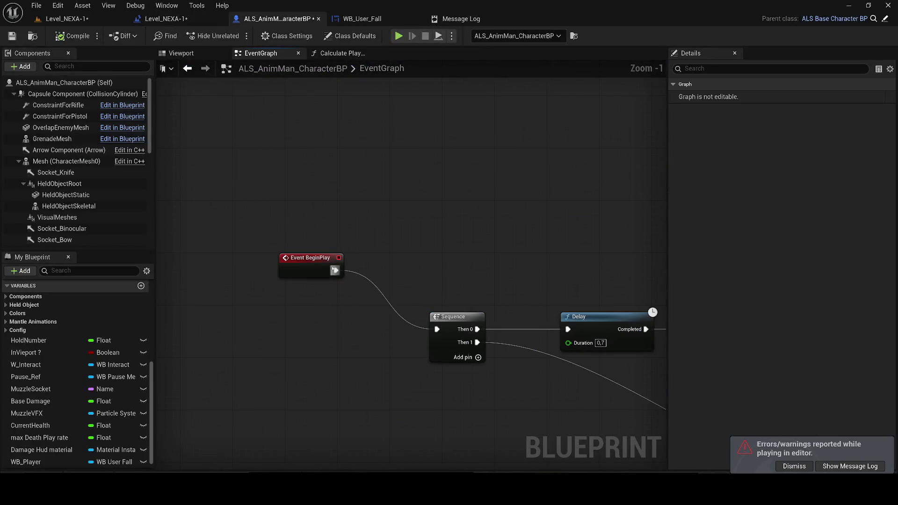
# - Play the level a second time, then return to the ALS_AnimMan_CharacterBP event graph
pyautogui.click(66, 19)
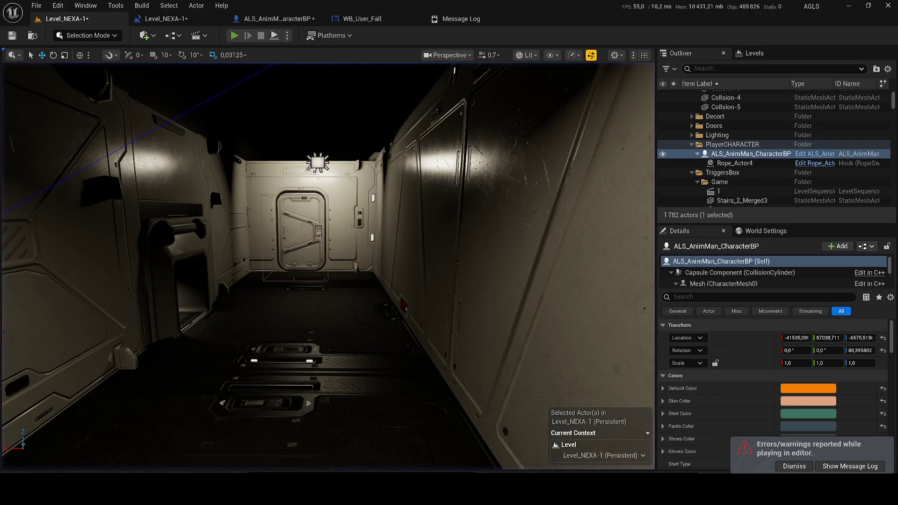
pyautogui.click(234, 35)
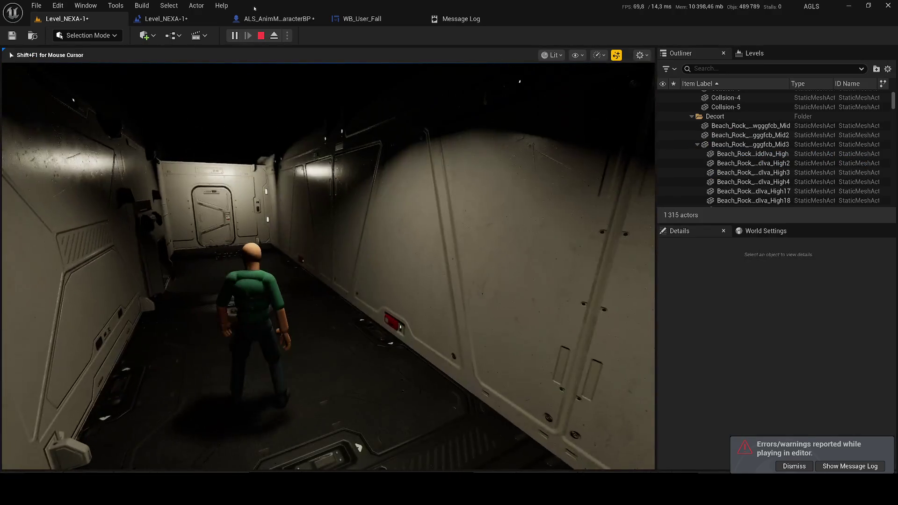
pyautogui.press('Escape')
pyautogui.click(166, 19)
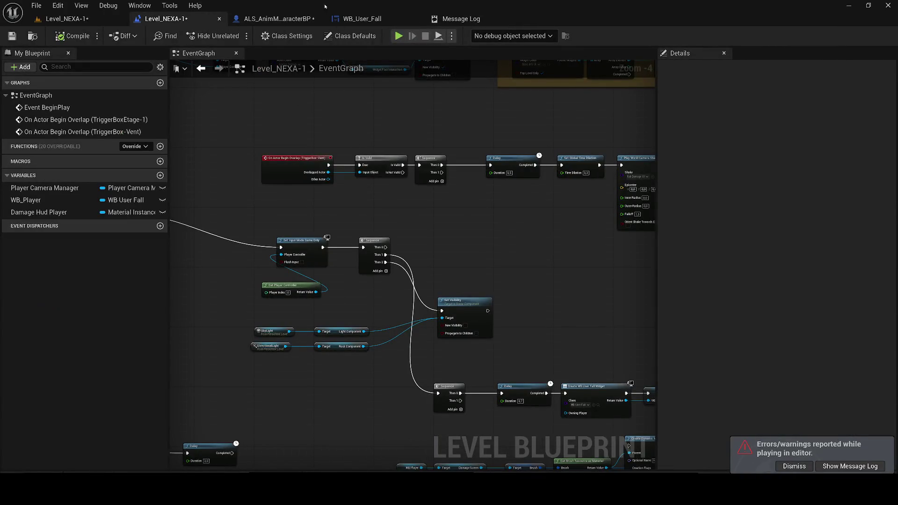
pyautogui.click(276, 19)
pyautogui.scroll(-4, 534, 165)
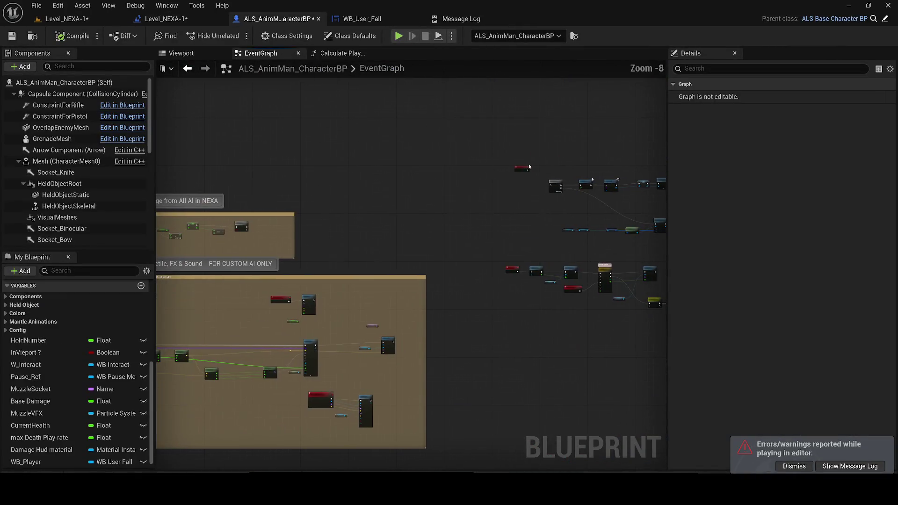
# - Search all actions off Event BeginPlay for 'parent begin', find nothing, and replay Level_NEXA-1
pyautogui.scroll(-1, 533, 165)
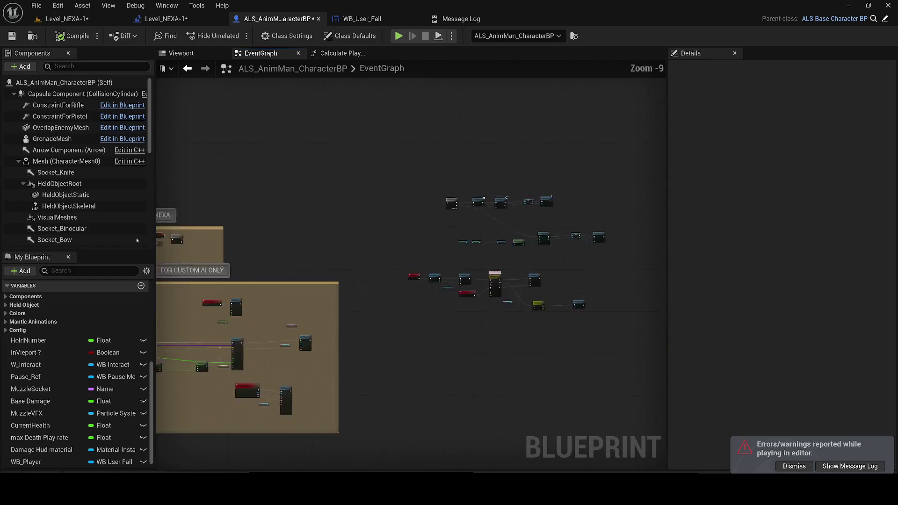
pyautogui.moveTo(196, 328); pyautogui.dragTo(451, 327)
pyautogui.scroll(2, 451, 327)
pyautogui.scroll(-2, 288, 455)
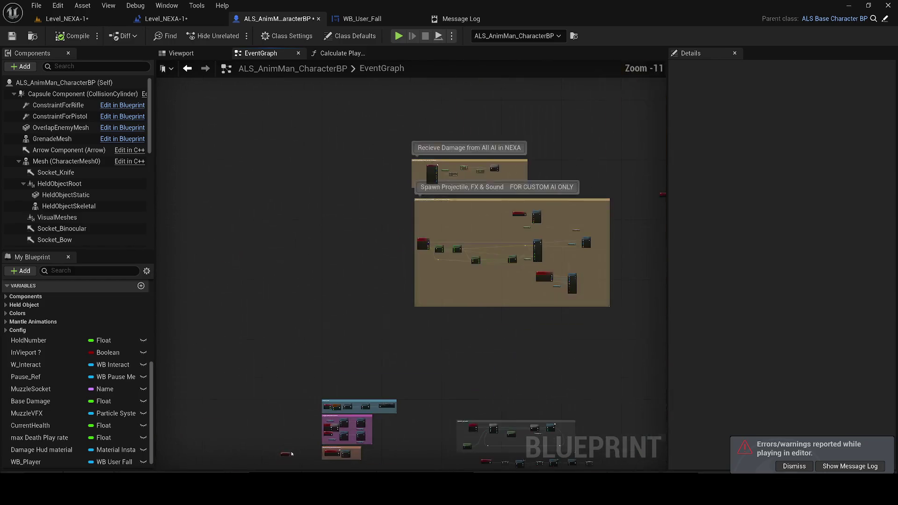
pyautogui.scroll(3, 288, 454)
pyautogui.moveTo(288, 454)
pyautogui.mouseDown()
pyautogui.moveTo(282, 264)
pyautogui.moveTo(361, 257)
pyautogui.mouseUp()
pyautogui.scroll(6, 283, 265)
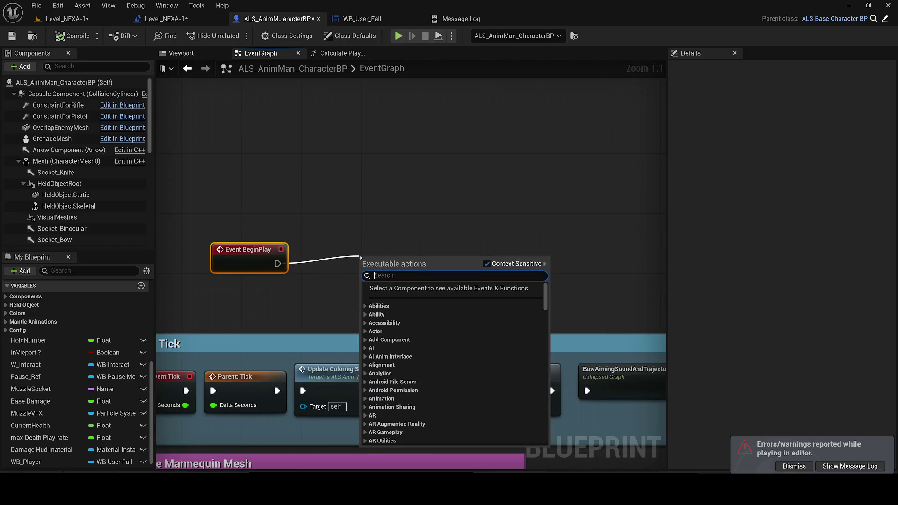
pyautogui.write('parent')
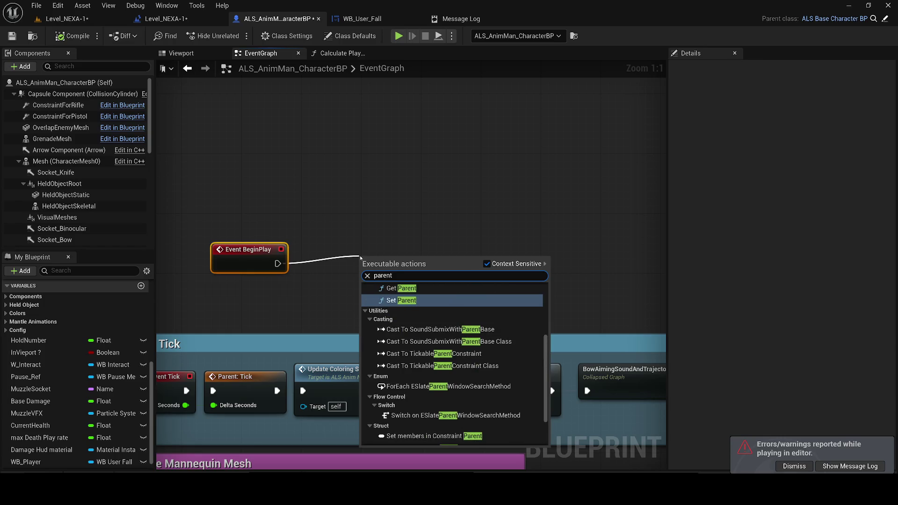
pyautogui.write(' begin')
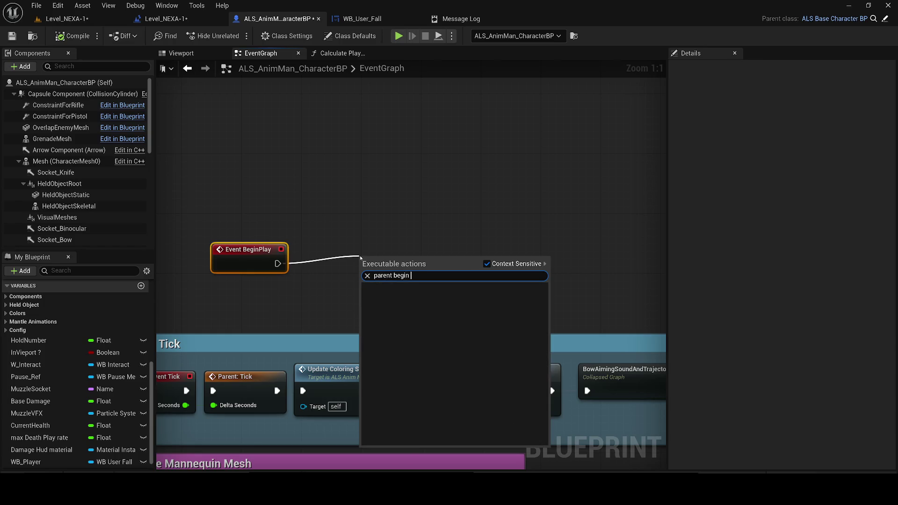
pyautogui.click(486, 263)
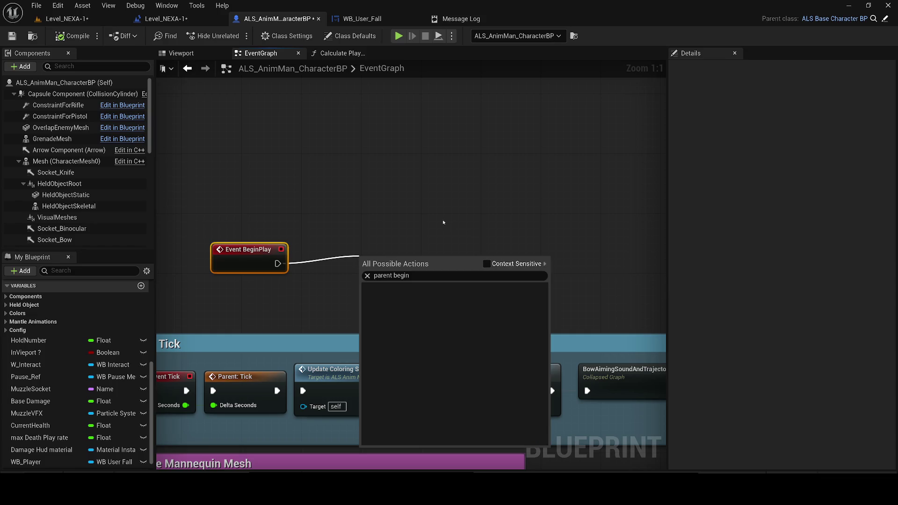
pyautogui.click(249, 258)
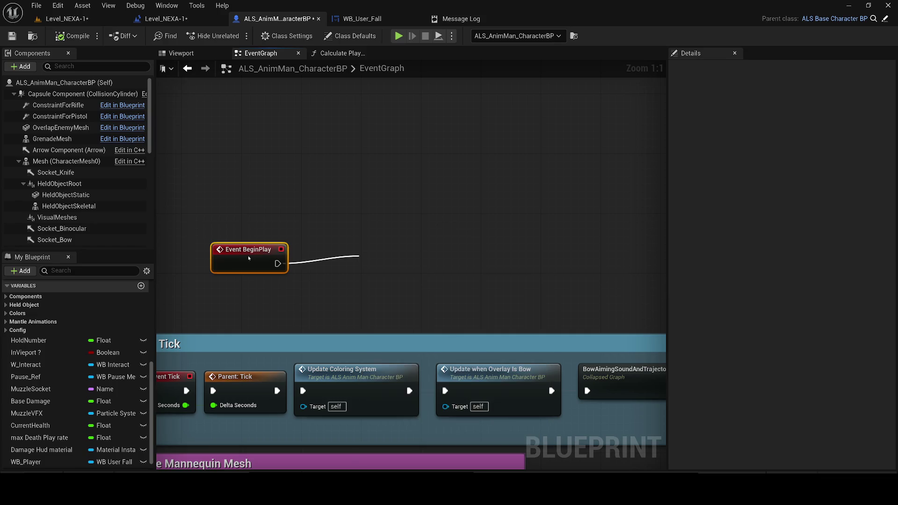
pyautogui.click(89, 21)
pyautogui.click(233, 36)
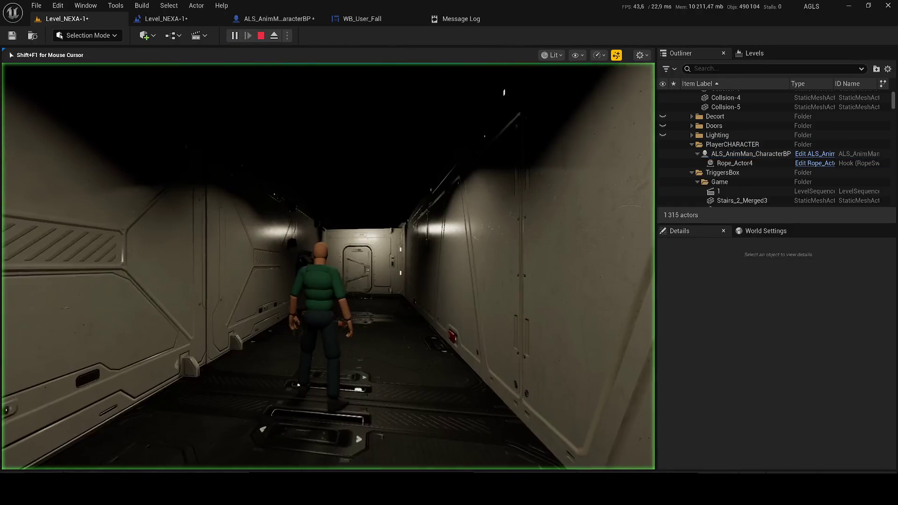
# - Stop play and trace the Smooth Character Rotation error to the base character's EventGraph
pyautogui.press('Escape')
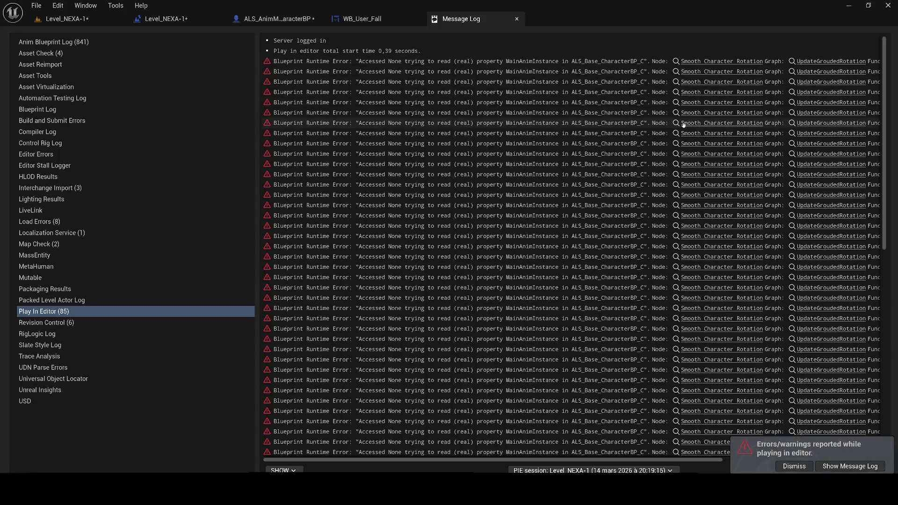
pyautogui.click(693, 114)
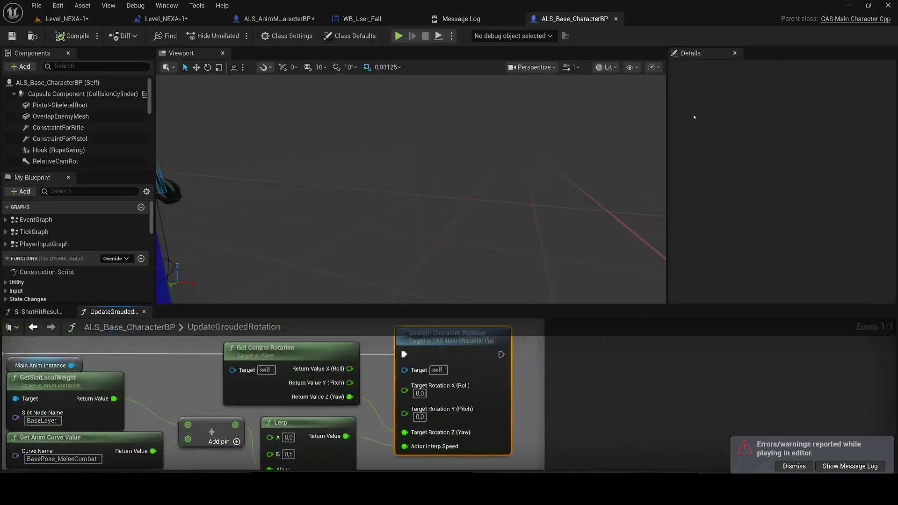
pyautogui.scroll(-4, 444, 378)
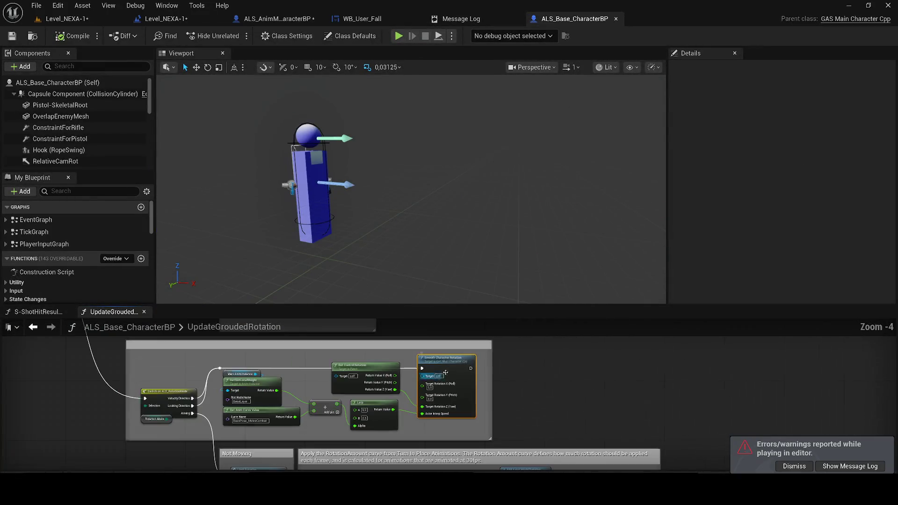
pyautogui.click(68, 312)
pyautogui.moveTo(63, 312); pyautogui.dragTo(279, 96)
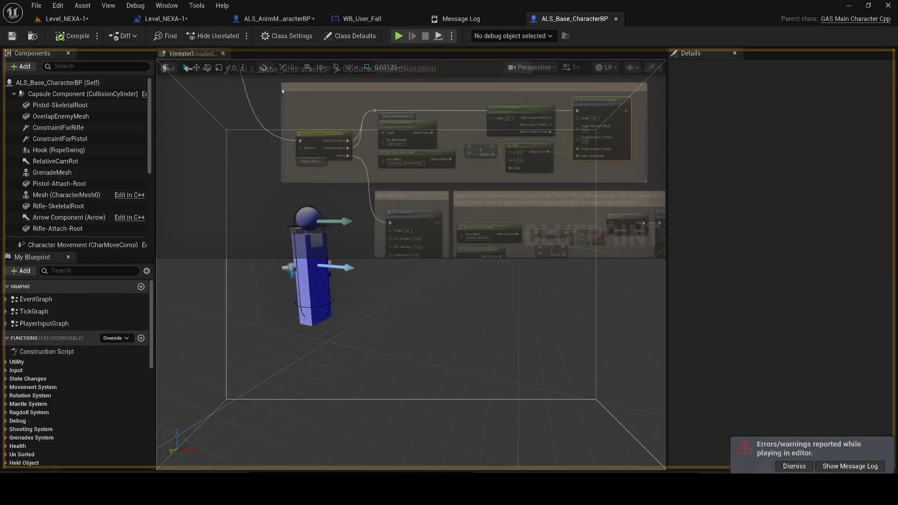
pyautogui.moveTo(280, 64); pyautogui.dragTo(280, 64)
pyautogui.doubleClick(35, 299)
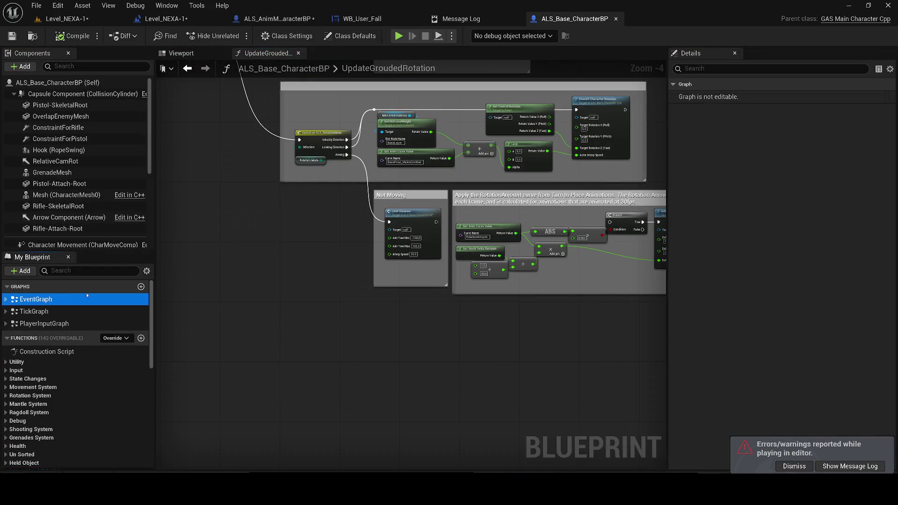
pyautogui.scroll(6, 335, 168)
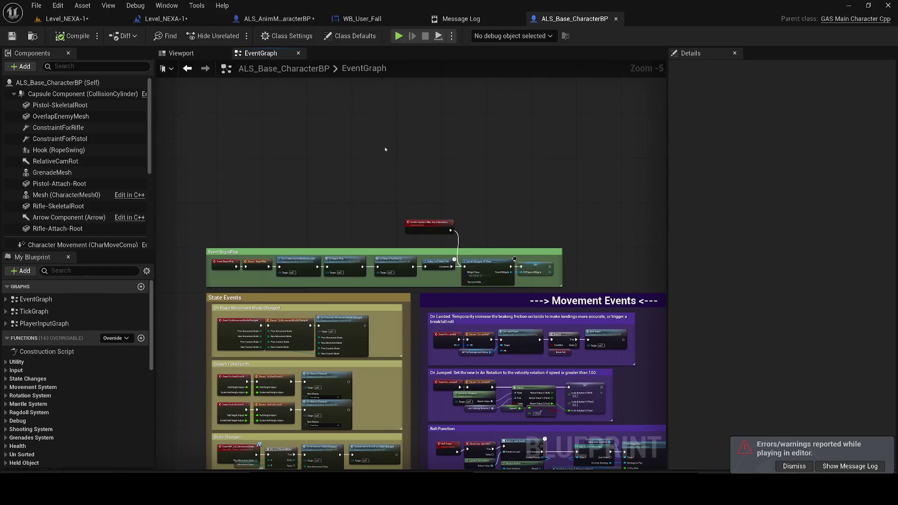
# - Copy Parent: BeginPlay into ALS_AnimMan_CharacterBP and wire Event BeginPlay into it
pyautogui.click(258, 267)
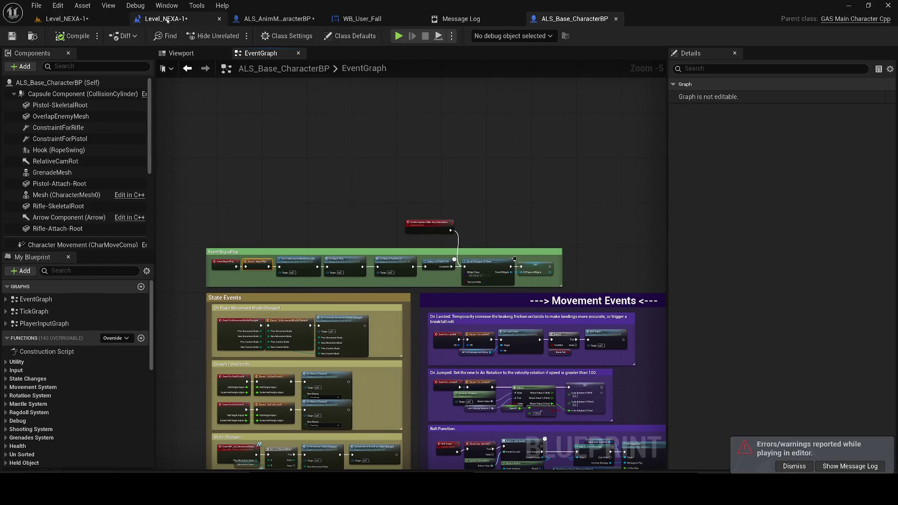
pyautogui.click(285, 18)
pyautogui.click(343, 257)
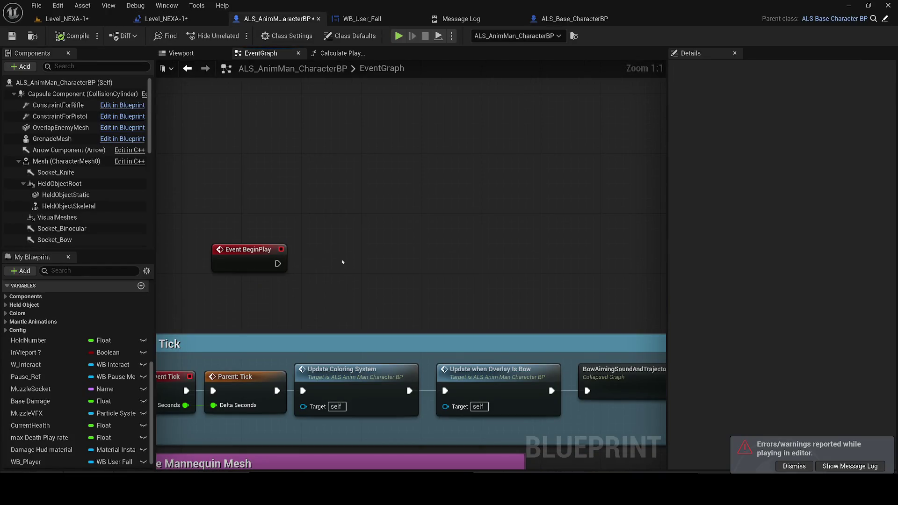
pyautogui.hotkey('ctrl', 'v')
pyautogui.moveTo(278, 263); pyautogui.dragTo(328, 271)
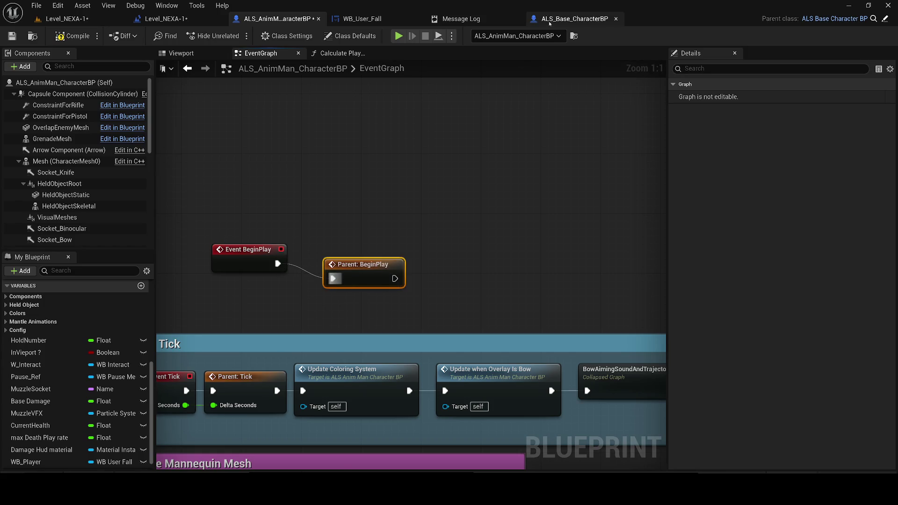
pyautogui.click(559, 18)
# - Play-test the level with Alt+P, walk forward, then stop
pyautogui.hotkey('ctrl', 'tab')
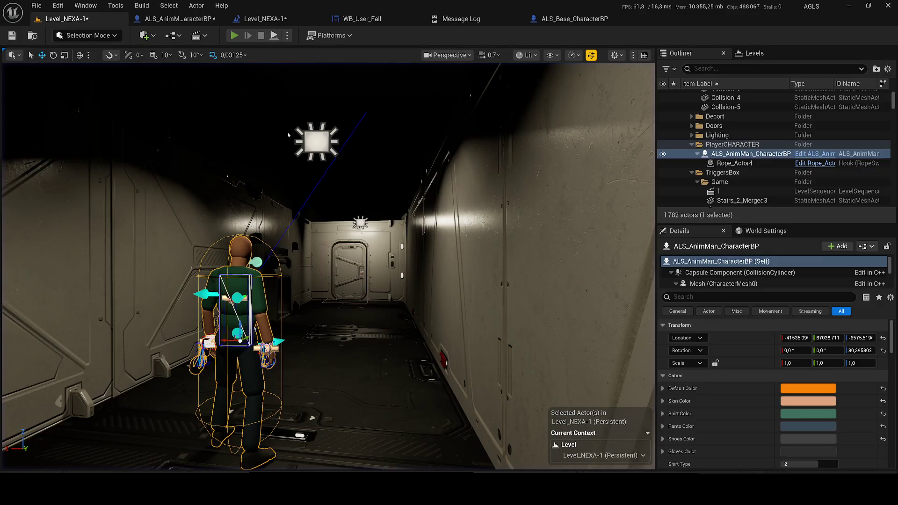
pyautogui.hotkey('alt', 'p')
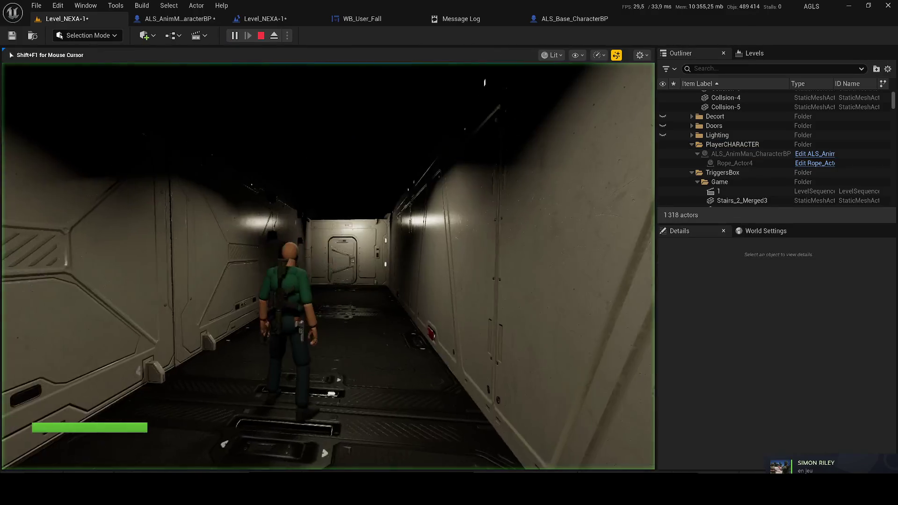
pyautogui.press('w')
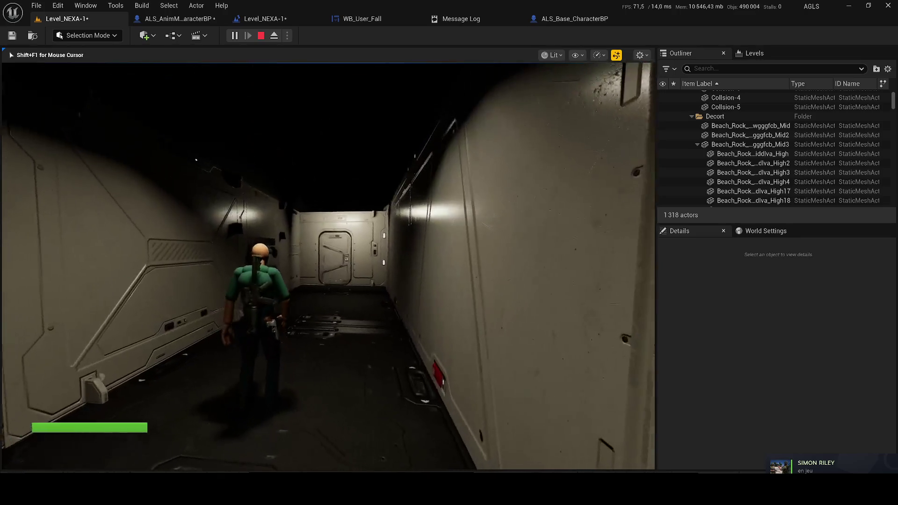
pyautogui.press('Escape')
# - Shift the BeginPlay nodes to the right in ALS_AnimMan_CharacterBP's graph
pyautogui.click(147, 21)
pyautogui.scroll(-9, 471, 243)
pyautogui.scroll(-2, 288, 265)
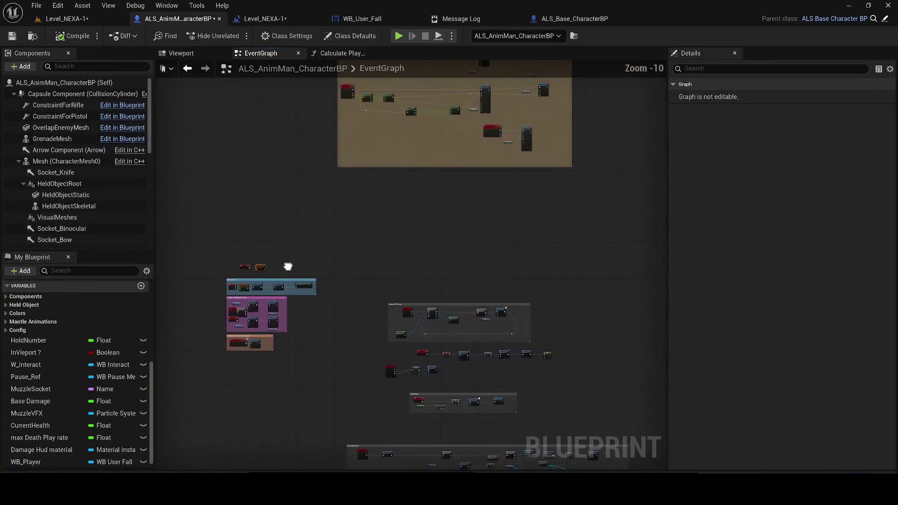
pyautogui.moveTo(538, 89)
pyautogui.mouseDown()
pyautogui.moveTo(383, 158)
pyautogui.moveTo(271, 128)
pyautogui.mouseUp()
pyautogui.scroll(9, 269, 156)
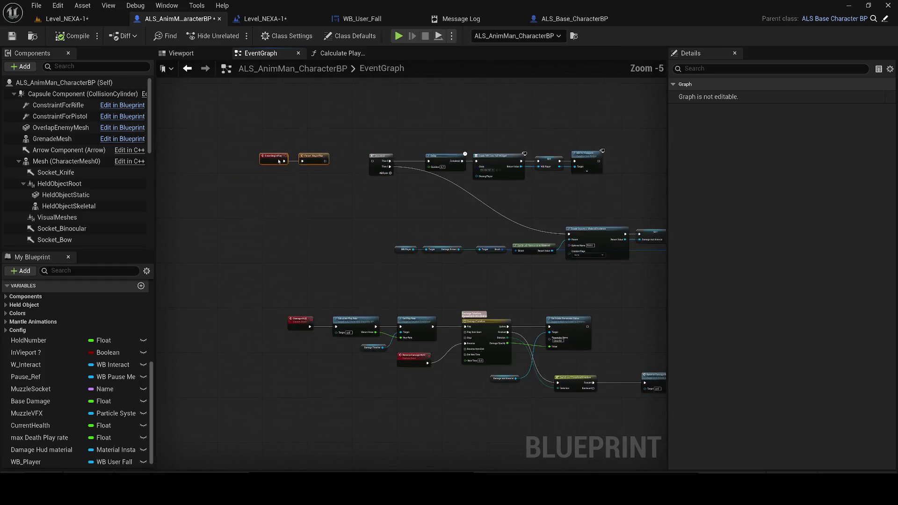
pyautogui.moveTo(346, 186)
pyautogui.mouseDown()
pyautogui.moveTo(409, 174)
pyautogui.moveTo(388, 170)
pyautogui.mouseUp()
# - Run another quick play test of the level and return to the character's event graph
pyautogui.click(65, 19)
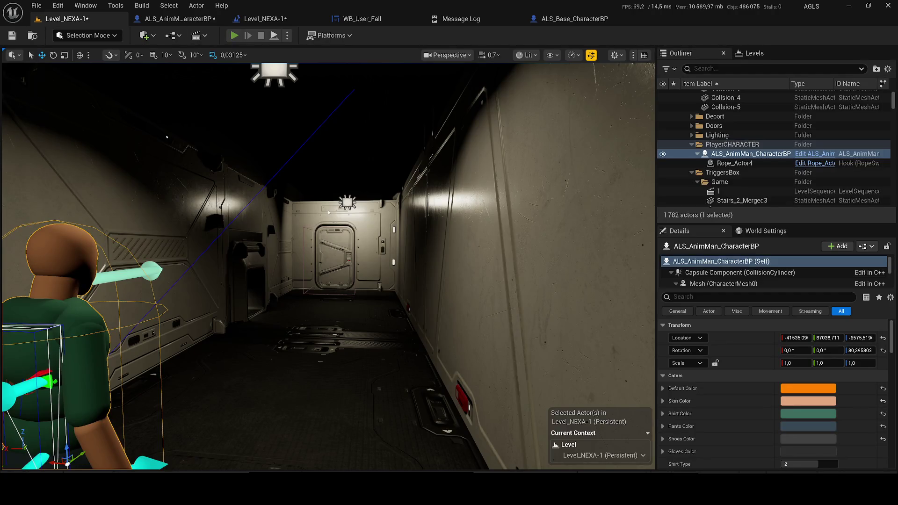
pyautogui.hotkey('alt', 'p')
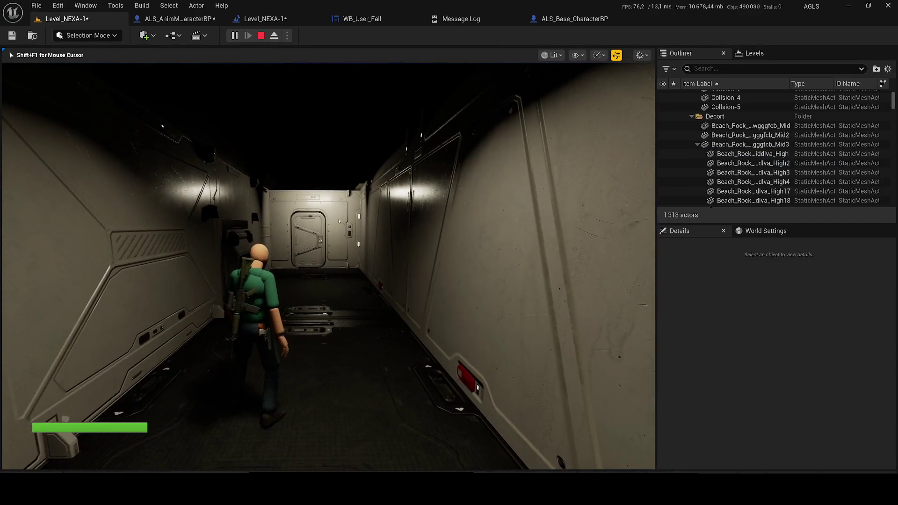
pyautogui.press('Escape')
pyautogui.click(164, 19)
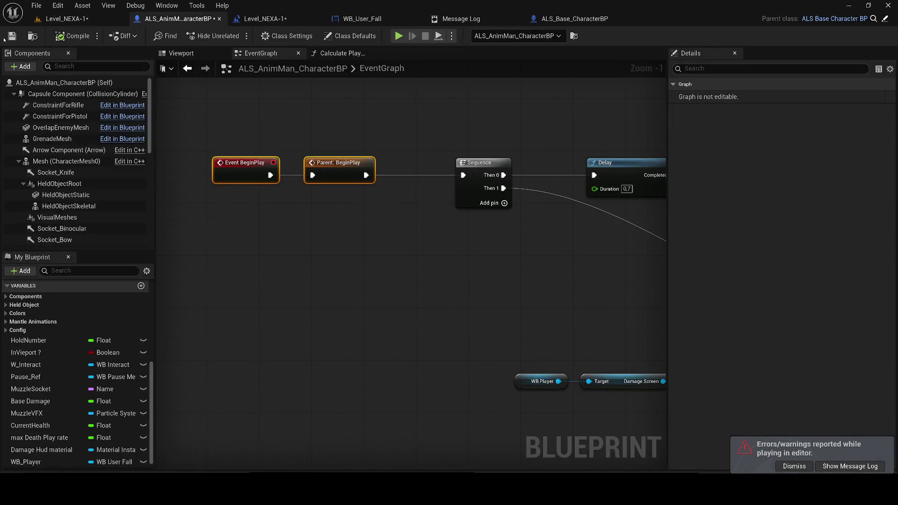
# - Inspect the EventGraph's damage material nodes, then bring up Save Content with Ctrl+Shift+S
pyautogui.scroll(-2, 467, 266)
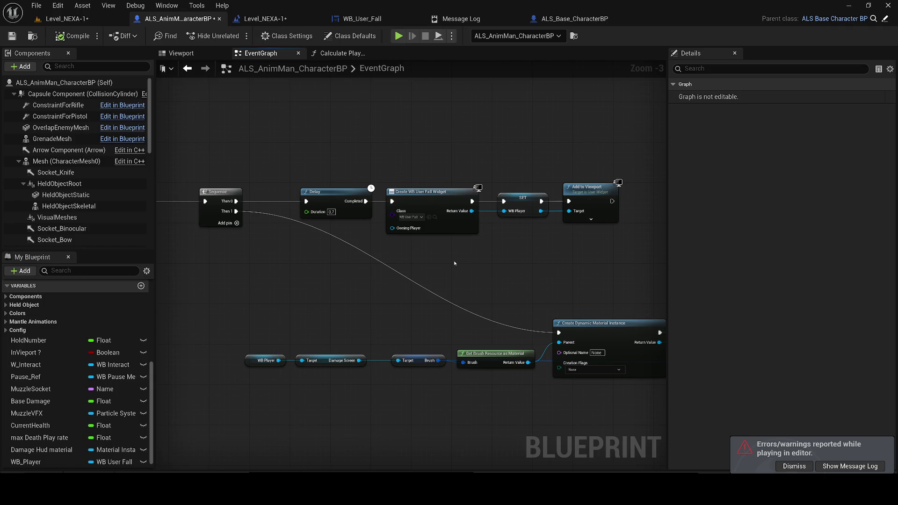
pyautogui.moveTo(454, 263); pyautogui.dragTo(313, 262)
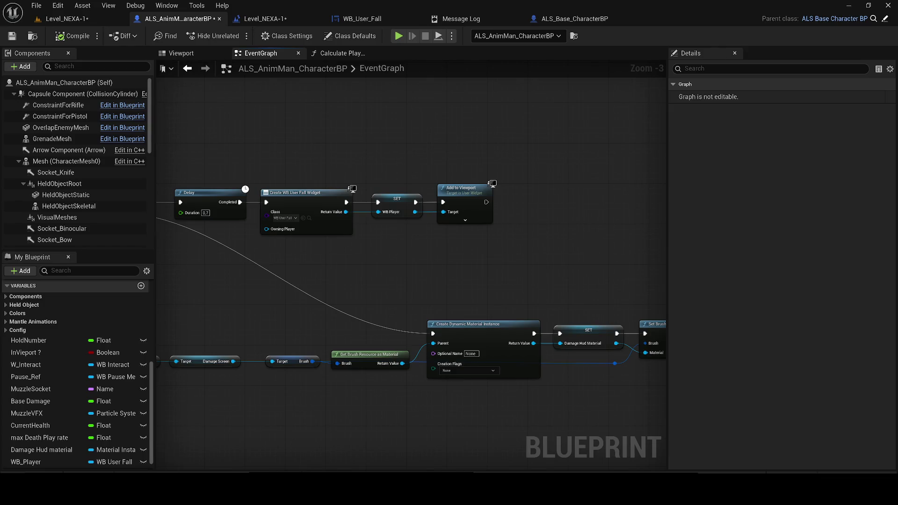
pyautogui.scroll(-3, 375, 279)
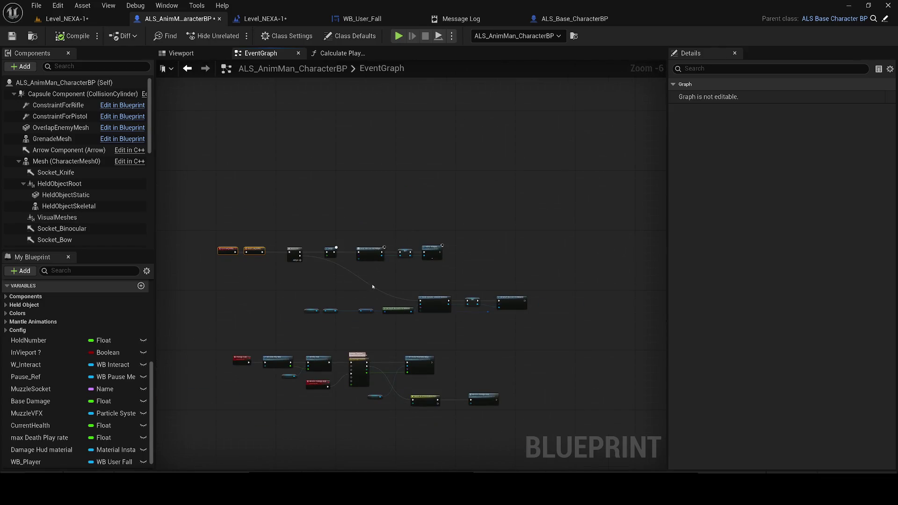
pyautogui.hotkey('ctrl', 'shift', 's')
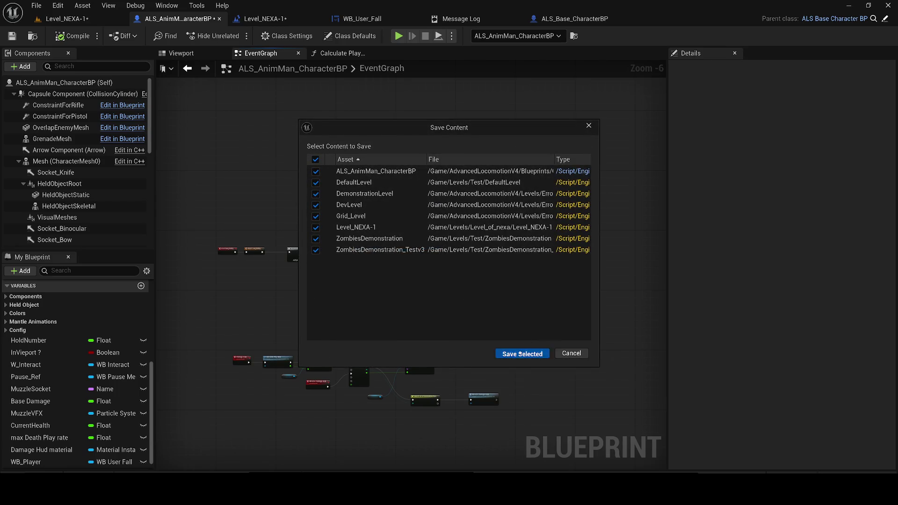
# - Save ALS_AnimMan_CharacterBP and the seven modified levels, then go to WB_User_Fall
pyautogui.click(520, 354)
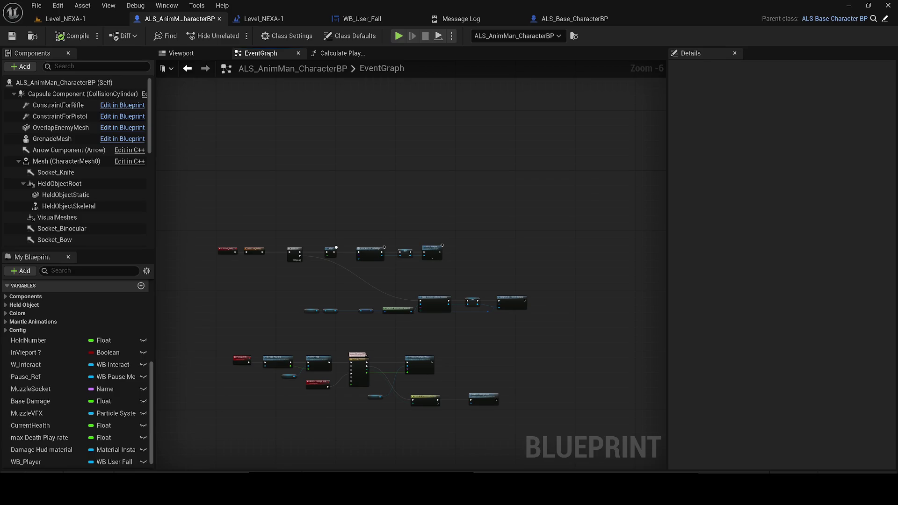
pyautogui.scroll(1, 425, 323)
pyautogui.scroll(-1, 425, 323)
pyautogui.click(361, 19)
# - Try a 'get op' search on a Damage Screen reference, then open Window > Animations in the Designer
pyautogui.moveTo(362, 19)
pyautogui.mouseDown()
pyautogui.moveTo(264, 29)
pyautogui.moveTo(264, 20)
pyautogui.mouseUp()
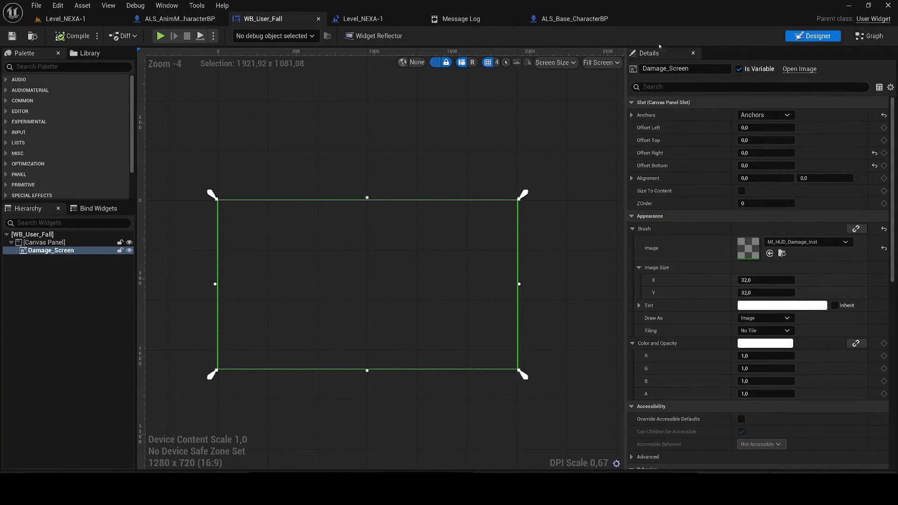
pyautogui.click(869, 37)
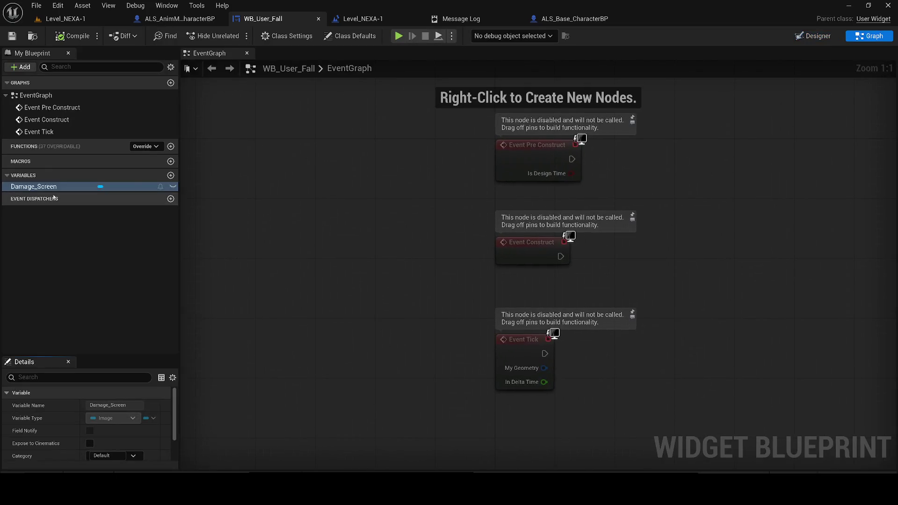
pyautogui.moveTo(301, 238); pyautogui.dragTo(285, 222)
pyautogui.moveTo(310, 222); pyautogui.dragTo(341, 290)
pyautogui.write('get op')
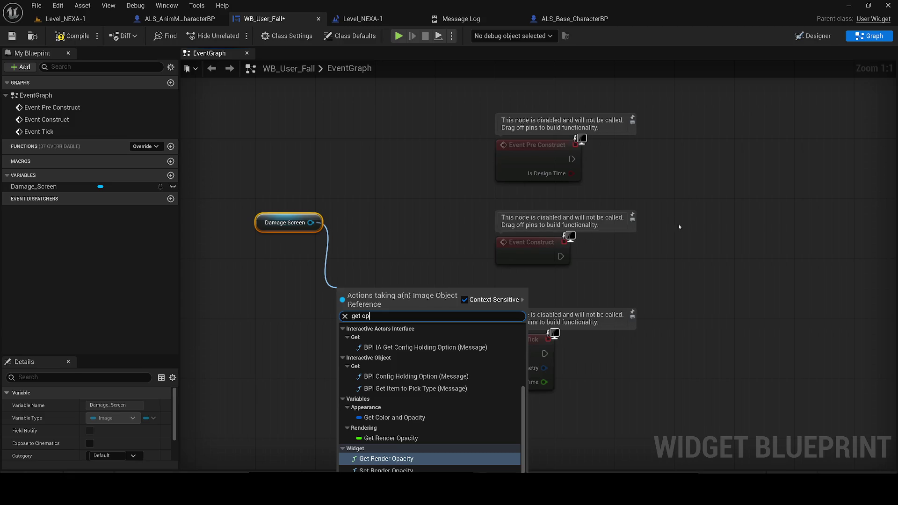
pyautogui.click(818, 36)
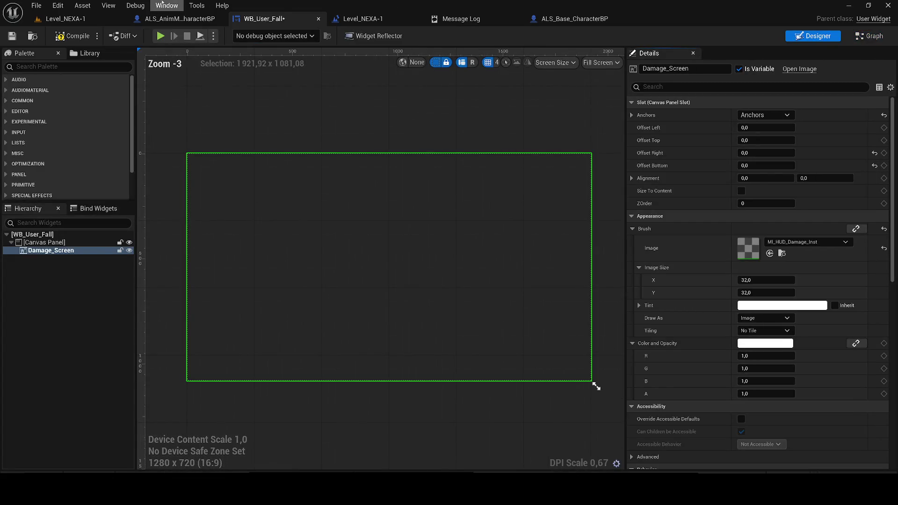
pyautogui.click(166, 5)
pyautogui.click(187, 77)
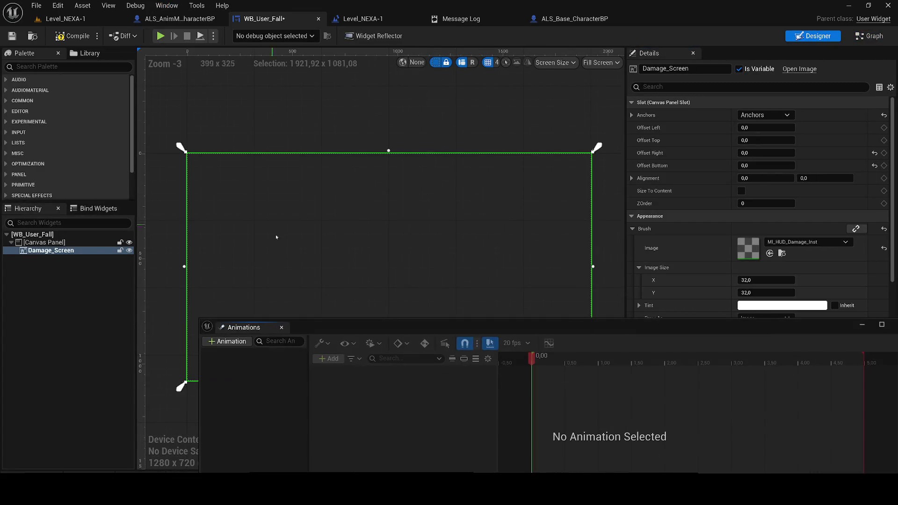
# - Create a new widget animation named 1
pyautogui.click(241, 342)
pyautogui.press('Return')
pyautogui.moveTo(322, 327); pyautogui.dragTo(246, 337)
pyautogui.moveTo(51, 250); pyautogui.dragTo(341, 410)
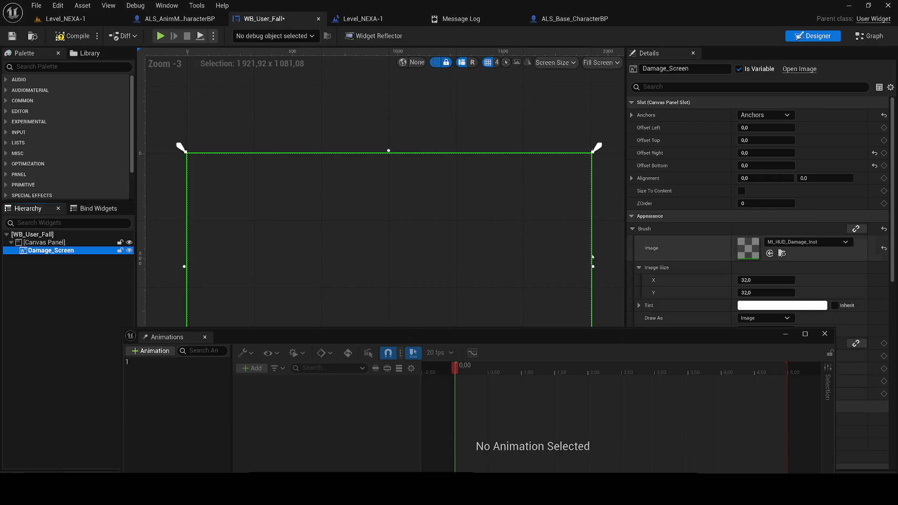
pyautogui.click(155, 351)
pyautogui.write('1')
pyautogui.click(157, 364)
# - Add a Damage_Screen Color and Opacity track and key alpha 0 at the start
pyautogui.click(253, 368)
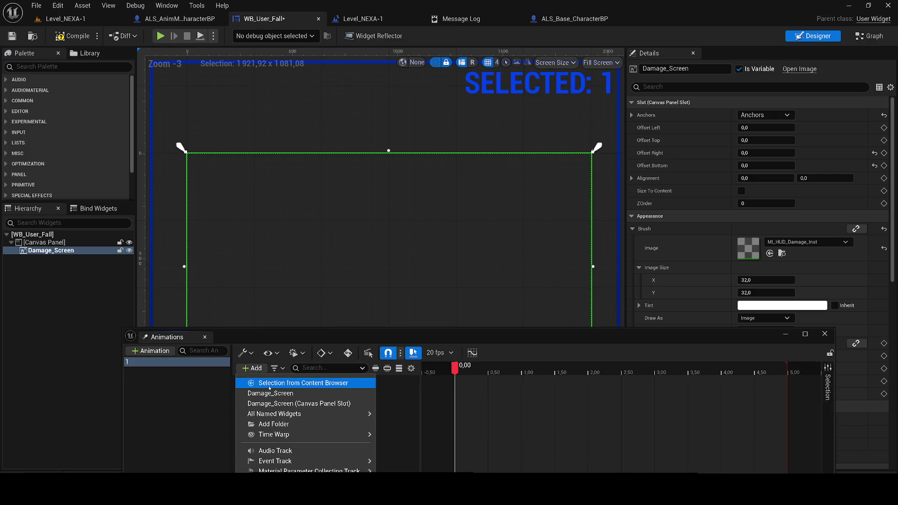
pyautogui.click(272, 397)
pyautogui.click(375, 382)
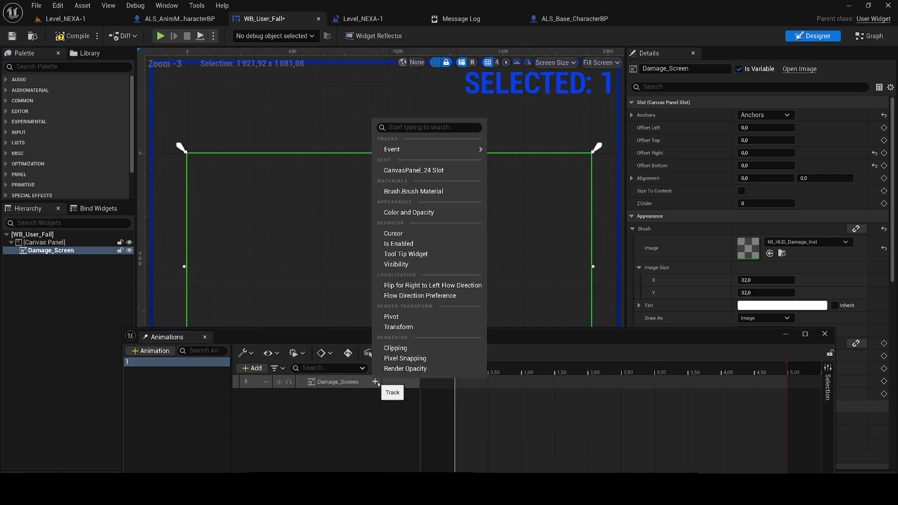
pyautogui.click(415, 212)
pyautogui.click(307, 395)
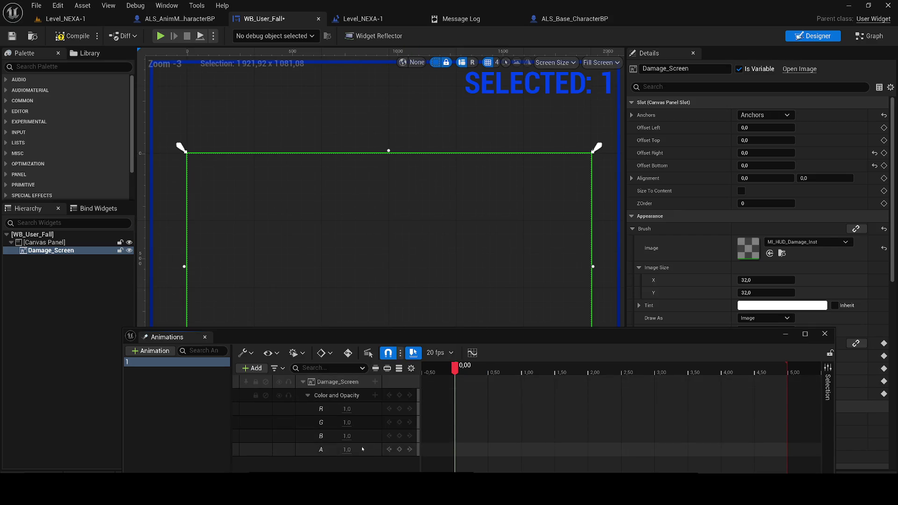
pyautogui.write('0')
pyautogui.press('Return')
# - Check the MI_HUD_Damage_Inst material's opacity, then compile WB_User_Fall
pyautogui.scroll(-2, 770, 230)
pyautogui.scroll(-2, 769, 230)
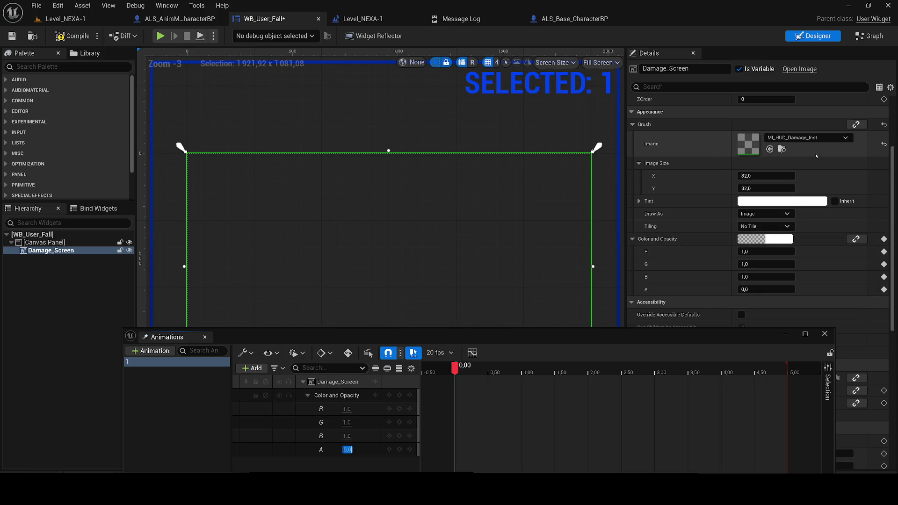
pyautogui.click(783, 152)
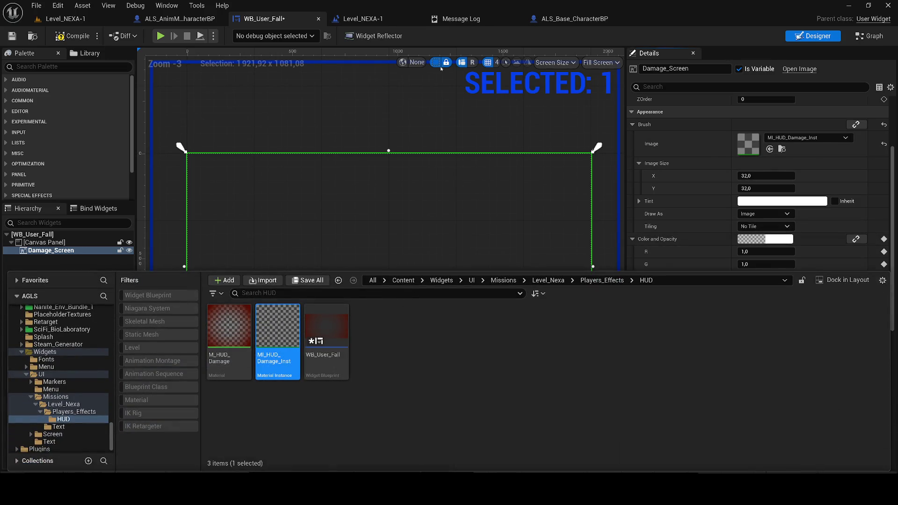
pyautogui.doubleClick(280, 322)
pyautogui.scroll(-1, 452, 72)
pyautogui.press('Return')
pyautogui.click(269, 21)
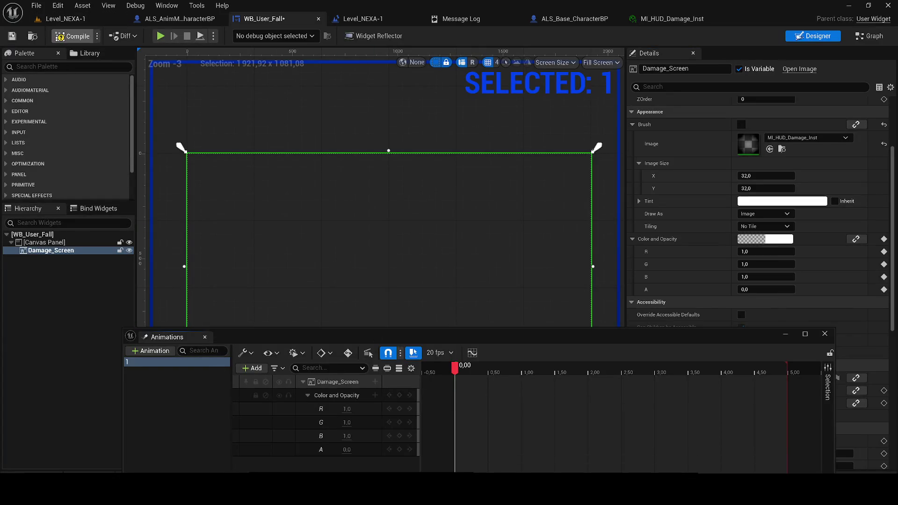
pyautogui.click(70, 36)
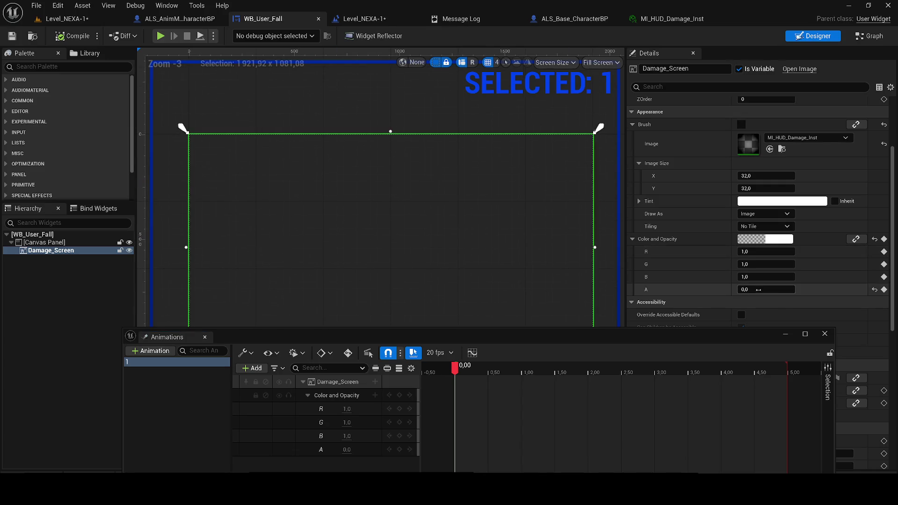
pyautogui.write('1')
pyautogui.press('Return')
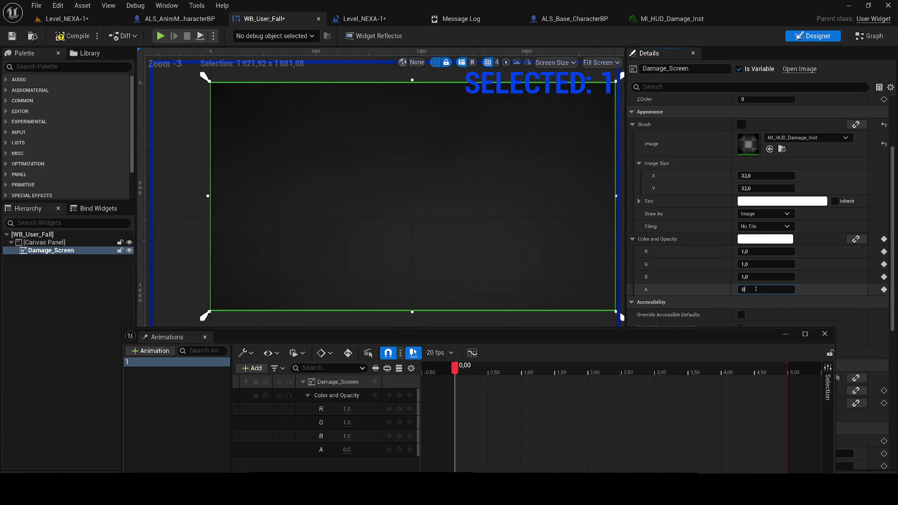
# - Key alpha 1 at 1.50 seconds and preview the fade
pyautogui.click(423, 397)
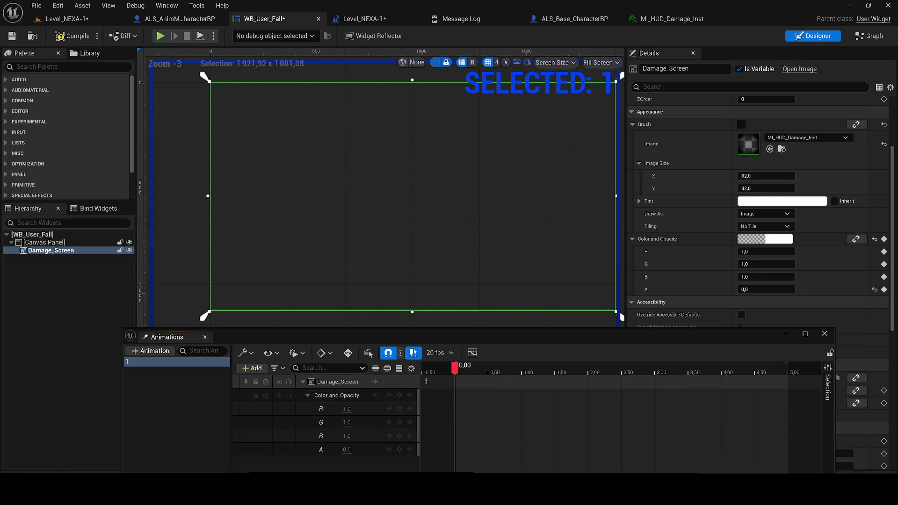
pyautogui.moveTo(454, 369); pyautogui.dragTo(558, 373)
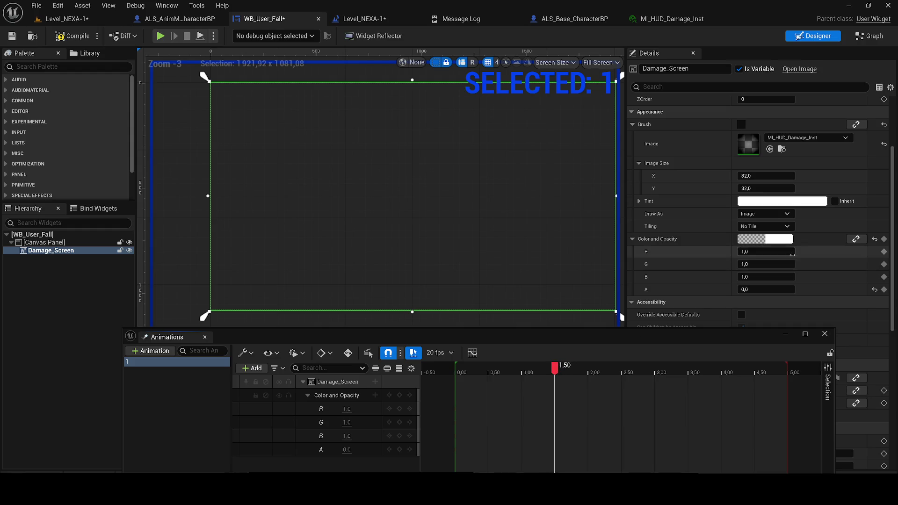
pyautogui.moveTo(770, 290); pyautogui.dragTo(851, 287)
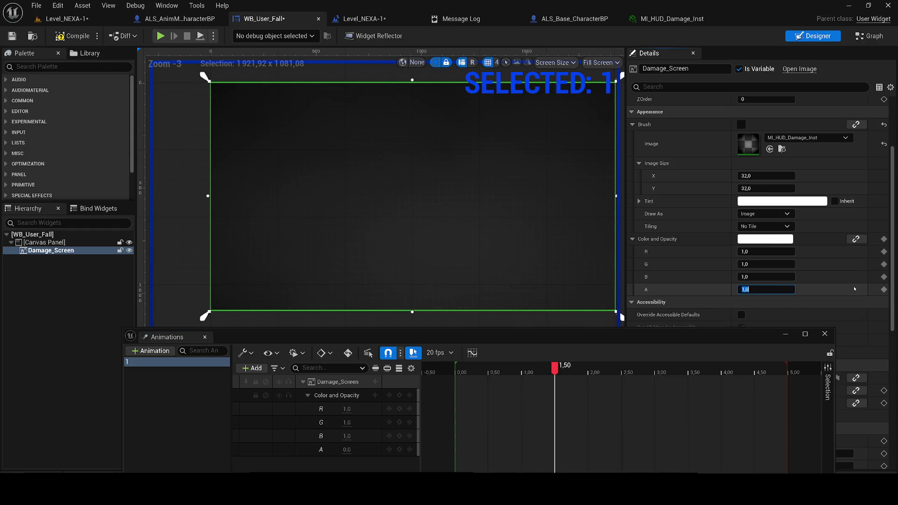
pyautogui.click(884, 290)
pyautogui.press('space')
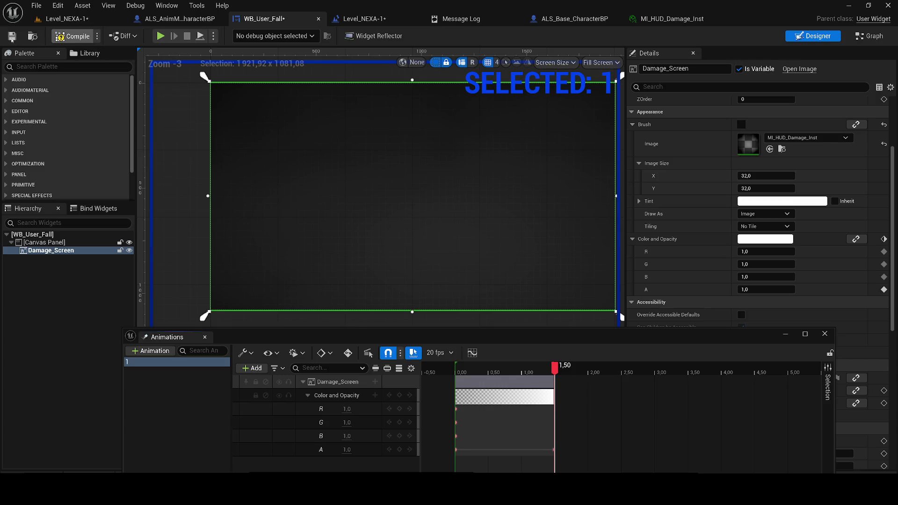
pyautogui.scroll(-3, 258, 133)
pyautogui.scroll(3, 340, 168)
pyautogui.scroll(-1, 346, 167)
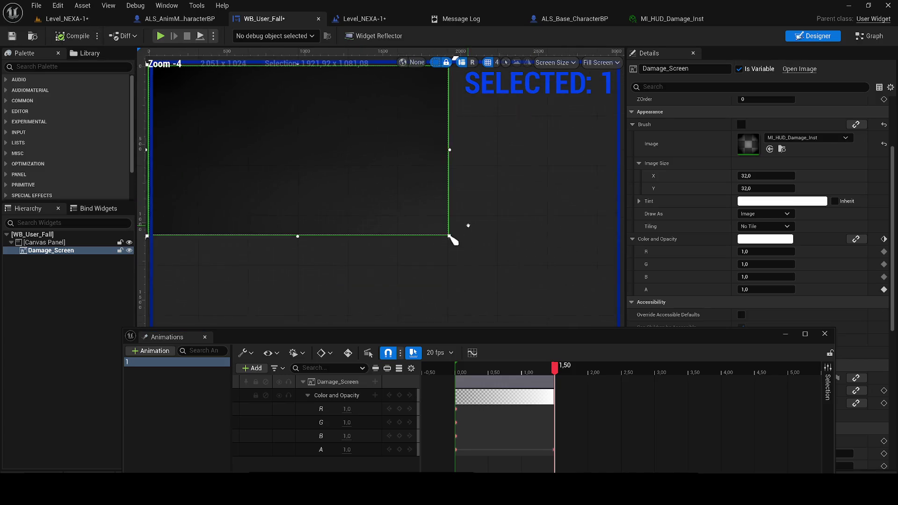
# - Close the base character and material instance tabs, then compile and save ALS_AnimMan_CharacterBP
pyautogui.click(576, 22)
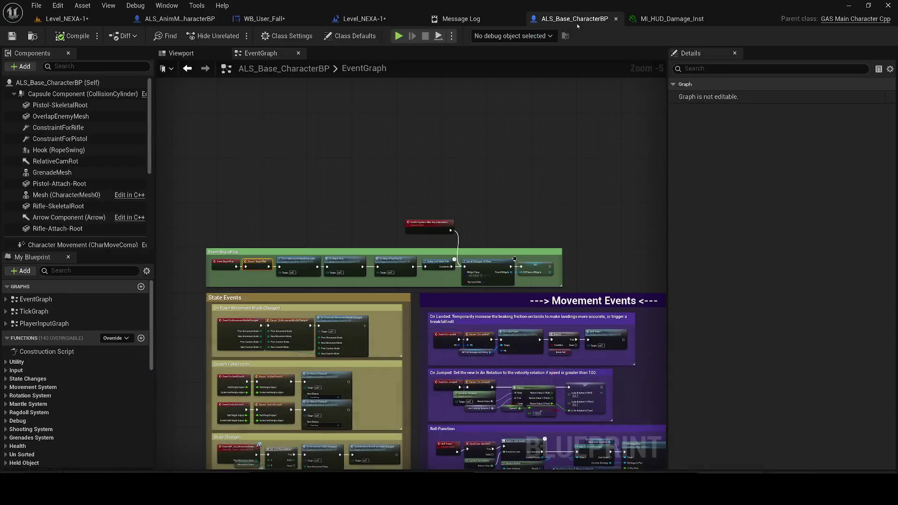
pyautogui.click(616, 19)
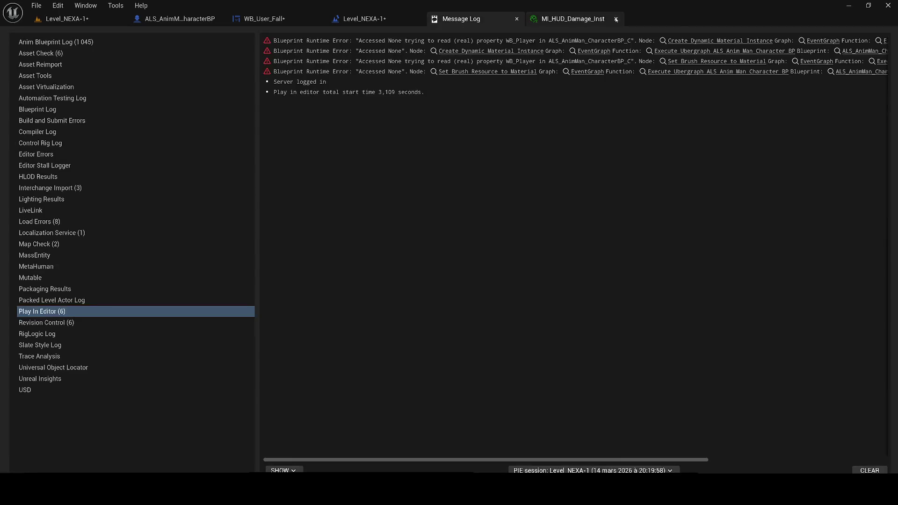
pyautogui.click(615, 20)
pyautogui.click(180, 19)
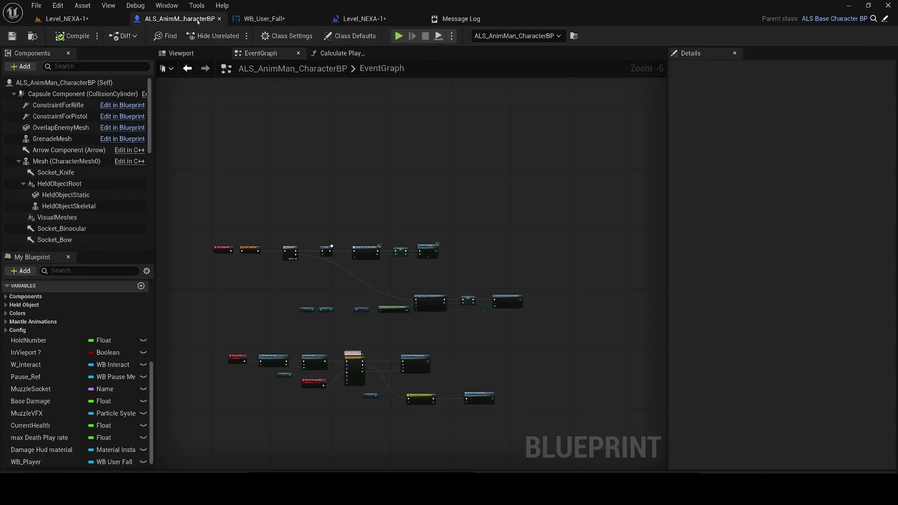
pyautogui.scroll(3, 322, 224)
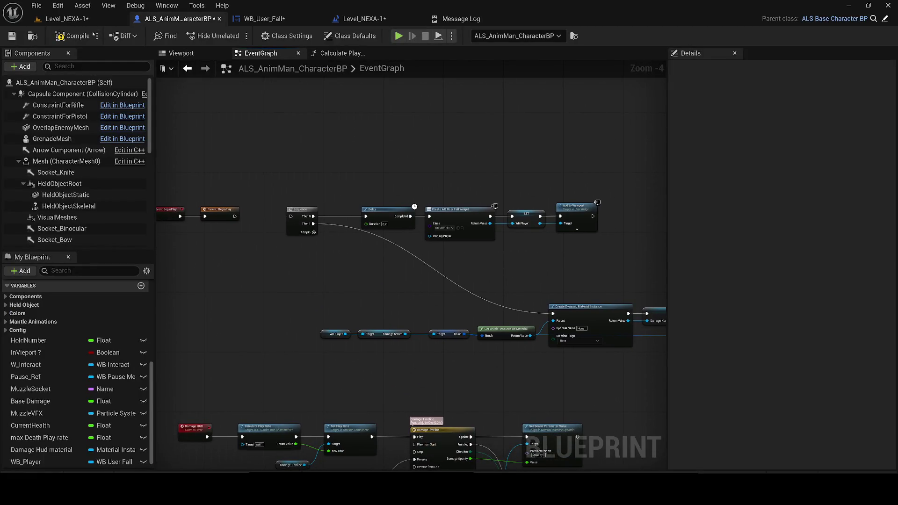
pyautogui.click(73, 36)
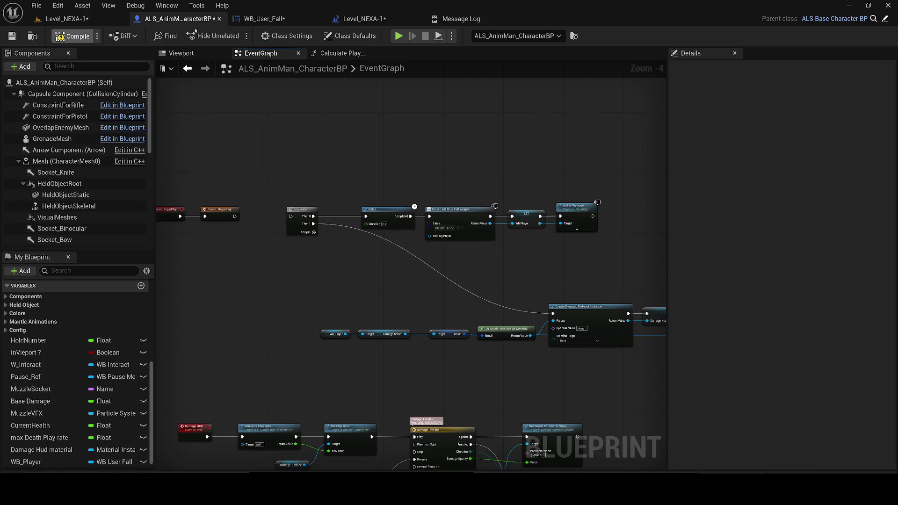
pyautogui.click(12, 36)
# - Review the Level_NEXA-1 level blueprint's widget-creation nodes, then go back to WB_User_Fall
pyautogui.click(262, 18)
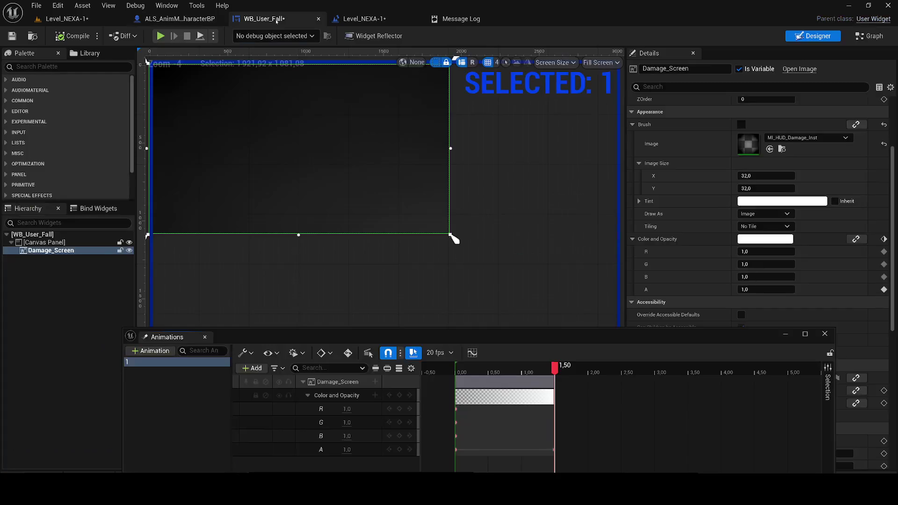
pyautogui.click(367, 21)
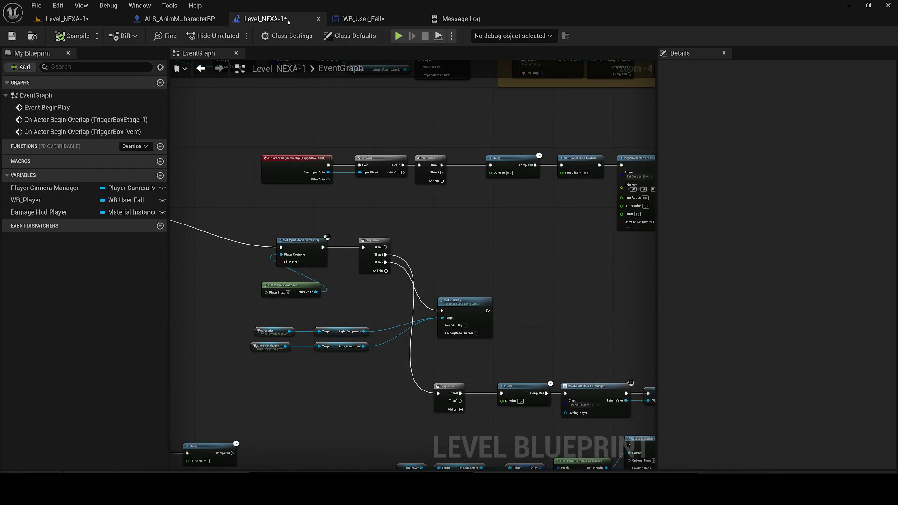
pyautogui.moveTo(441, 193); pyautogui.dragTo(316, 206)
pyautogui.scroll(-1, 354, 201)
pyautogui.scroll(1, 370, 198)
pyautogui.moveTo(370, 198); pyautogui.dragTo(330, 148)
pyautogui.moveTo(612, 387); pyautogui.dragTo(273, 323)
pyautogui.click(437, 319)
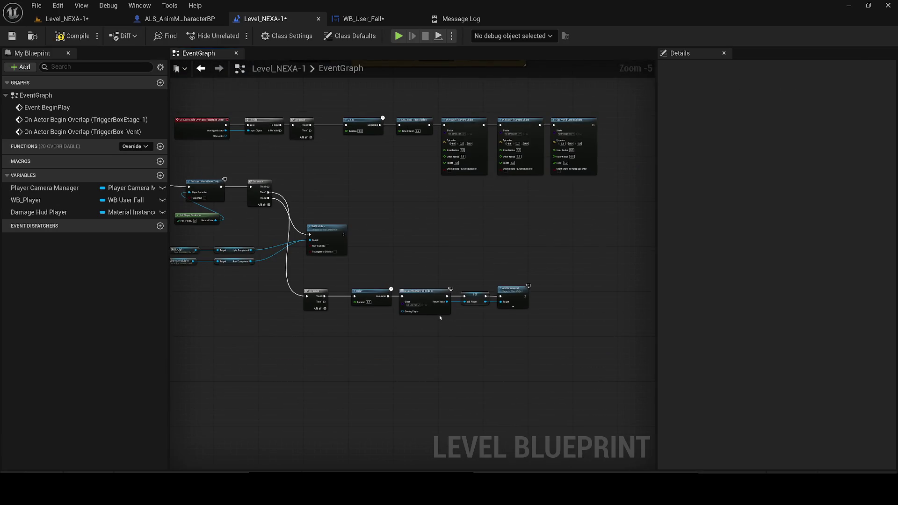
pyautogui.click(364, 18)
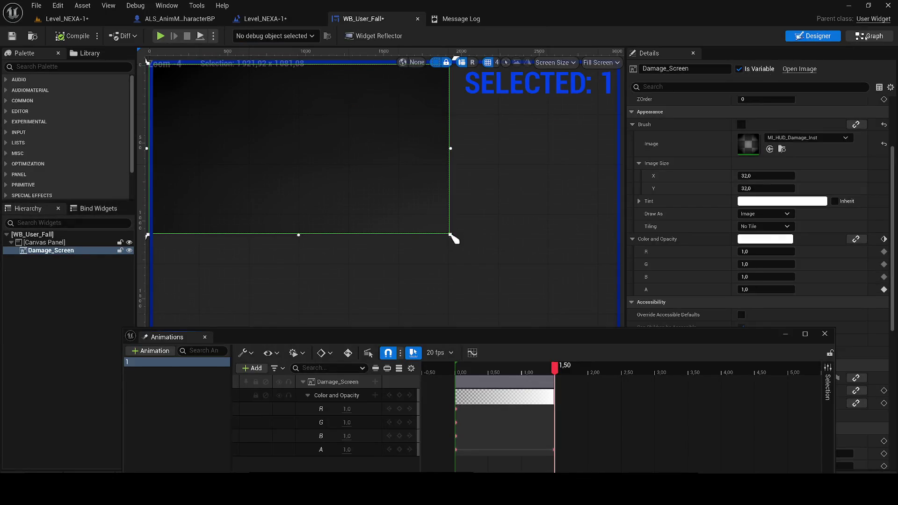
# - Delete the unused Damage Screen, Event Tick and Event Pre Construct nodes from WB_User_Fall's graph
pyautogui.click(869, 36)
pyautogui.moveTo(290, 222)
pyautogui.mouseDown()
pyautogui.moveTo(681, 258)
pyautogui.moveTo(641, 264)
pyautogui.mouseUp()
pyautogui.press('Delete')
pyautogui.moveTo(592, 353); pyautogui.dragTo(445, 333)
pyautogui.press('Delete')
pyautogui.moveTo(563, 193); pyautogui.dragTo(449, 168)
pyautogui.press('Delete')
pyautogui.moveTo(466, 267)
pyautogui.mouseDown()
pyautogui.moveTo(482, 205)
pyautogui.moveTo(352, 253)
pyautogui.mouseUp()
# - Connect Event Construct to a Play Animation node fed with animation 1
pyautogui.moveTo(17, 170); pyautogui.dragTo(413, 296)
pyautogui.moveTo(360, 247); pyautogui.dragTo(464, 225)
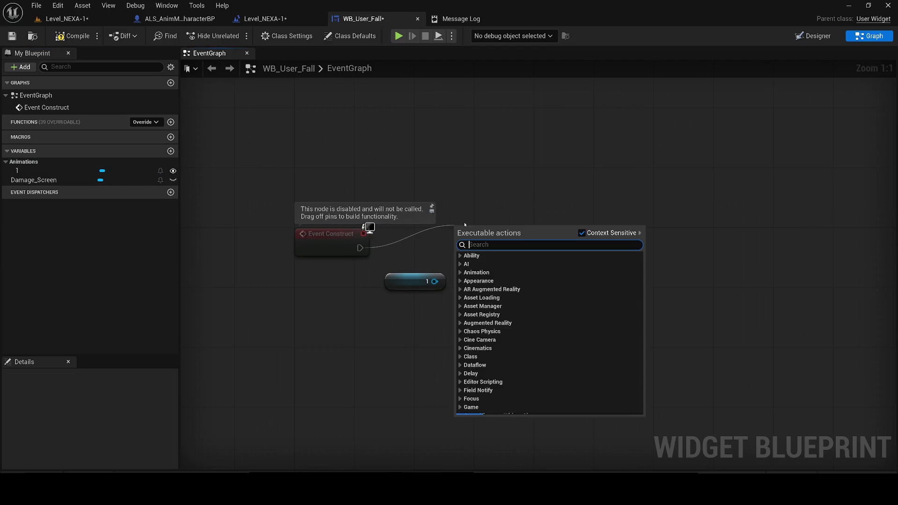
pyautogui.write('play an')
pyautogui.press('Return')
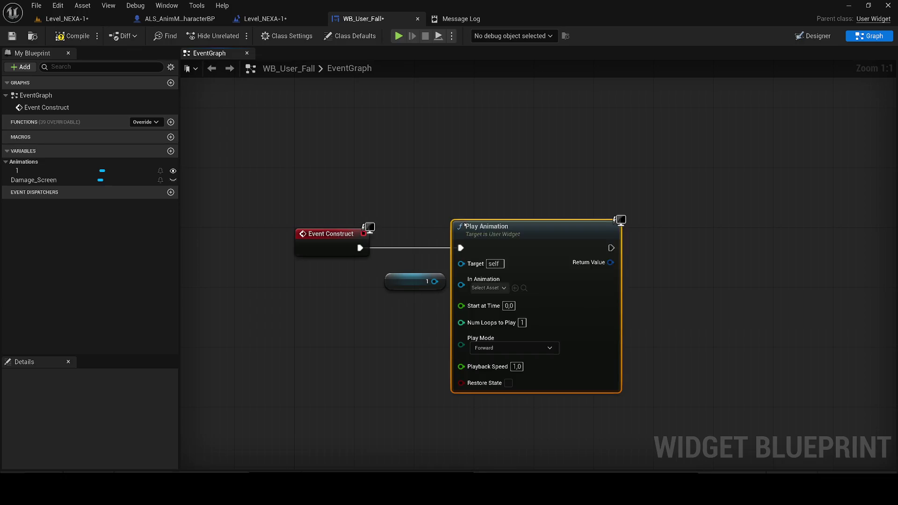
pyautogui.moveTo(486, 233); pyautogui.dragTo(547, 233)
pyautogui.moveTo(434, 281); pyautogui.dragTo(528, 293)
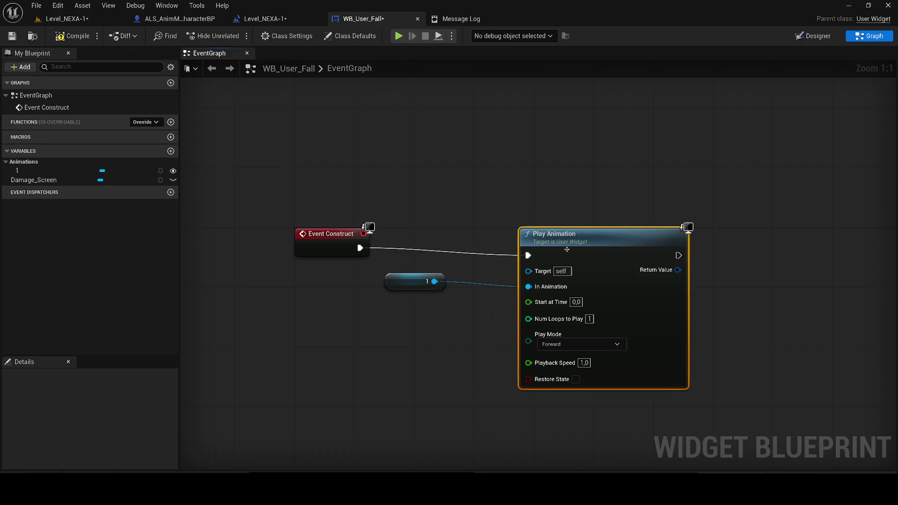
pyautogui.moveTo(561, 234); pyautogui.dragTo(531, 226)
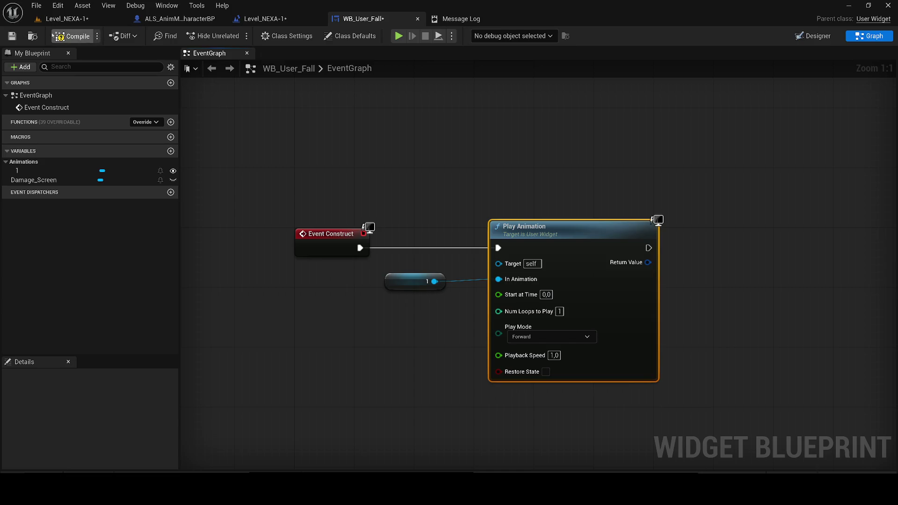
# - Compile and save WB_User_Fall, then save the Level_NEXA-1 map
pyautogui.click(73, 36)
pyautogui.click(12, 36)
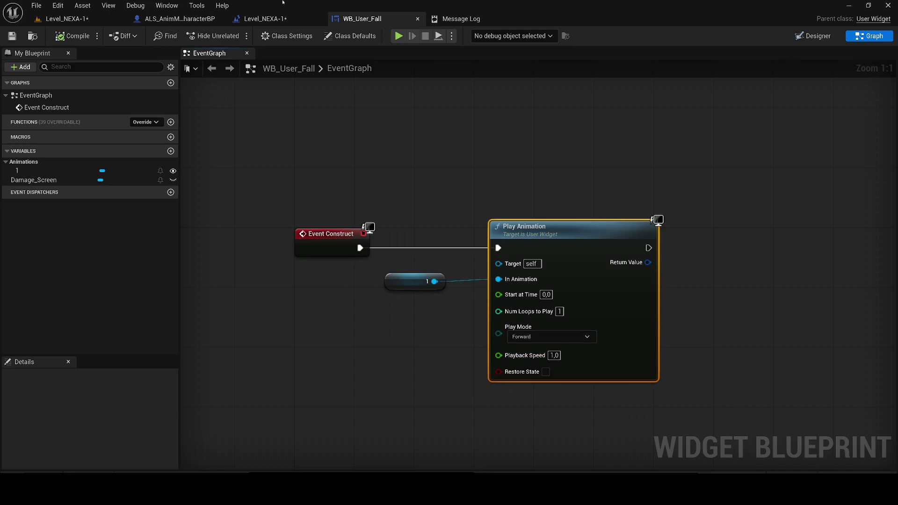
pyautogui.click(65, 19)
pyautogui.click(12, 36)
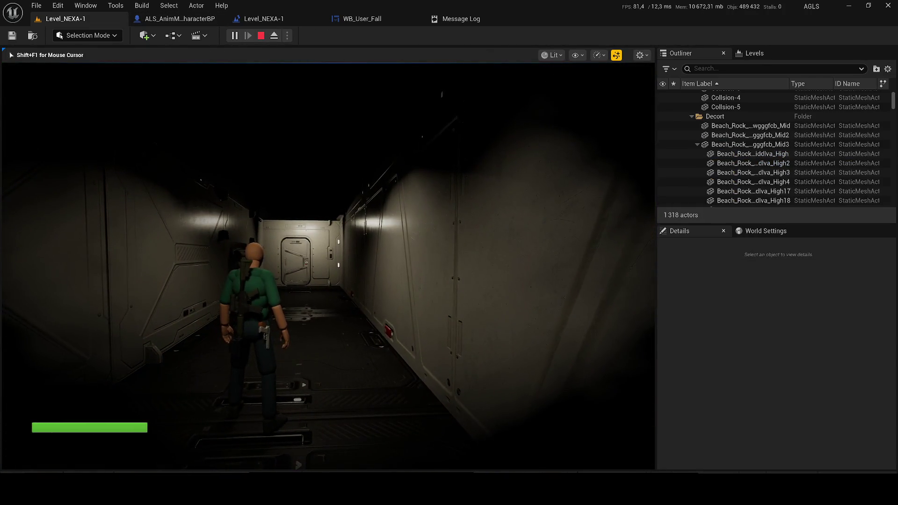
# - End the play-in-editor session and go to the WB_User_Fall event graph
pyautogui.press('Escape')
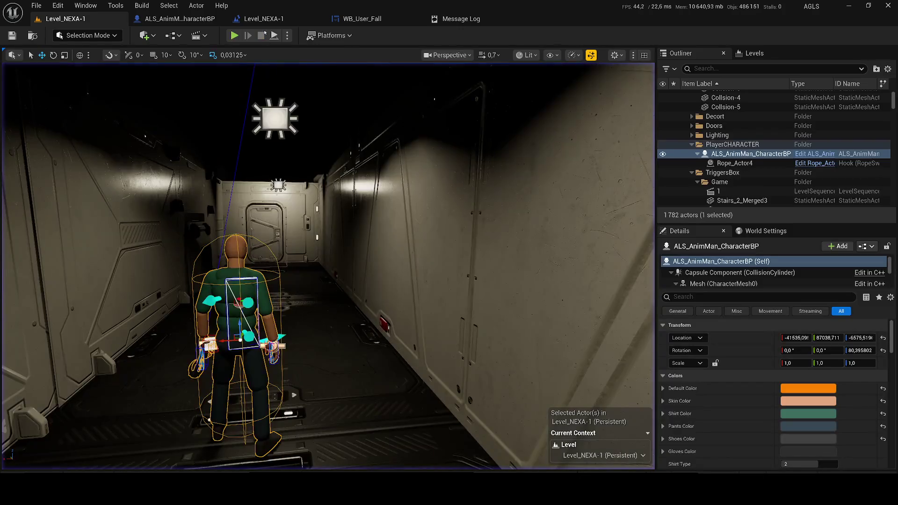
pyautogui.click(180, 18)
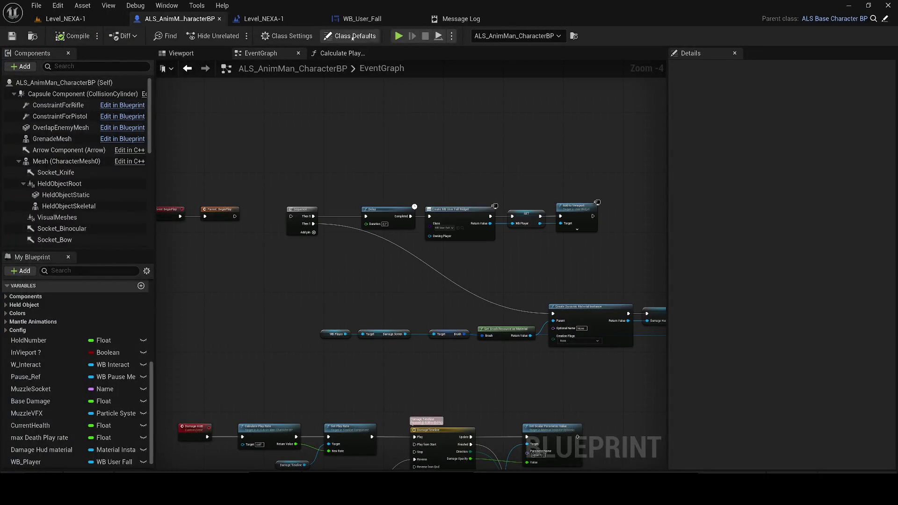
pyautogui.click(363, 18)
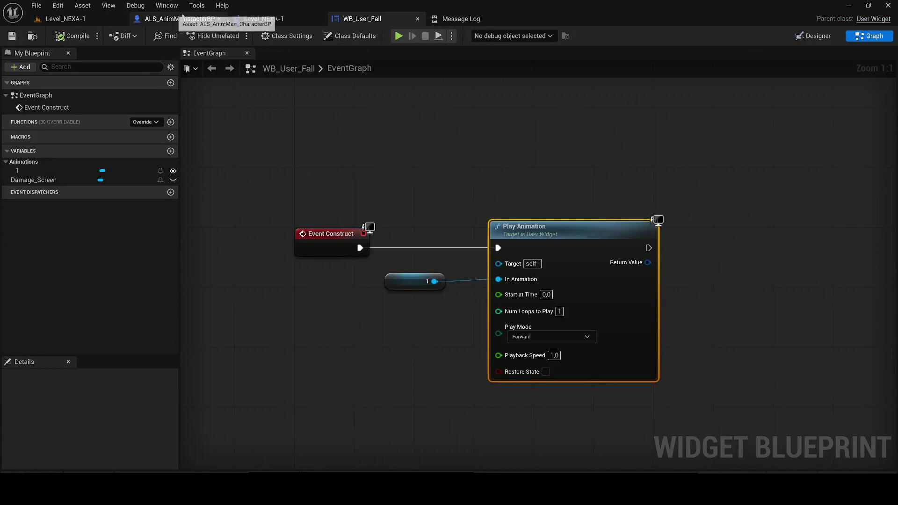
# - Duplicate the Damage_Screen image as Damage_Screen_Second
pyautogui.click(802, 36)
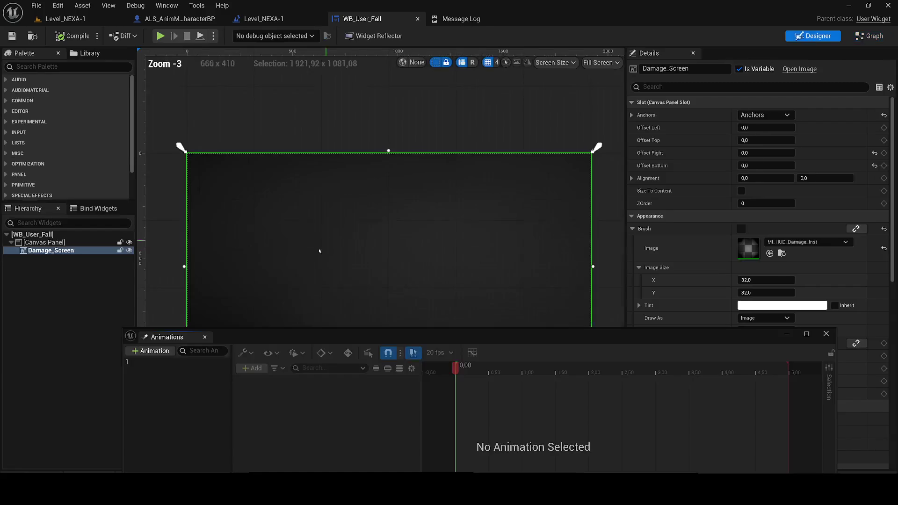
pyautogui.click(68, 251)
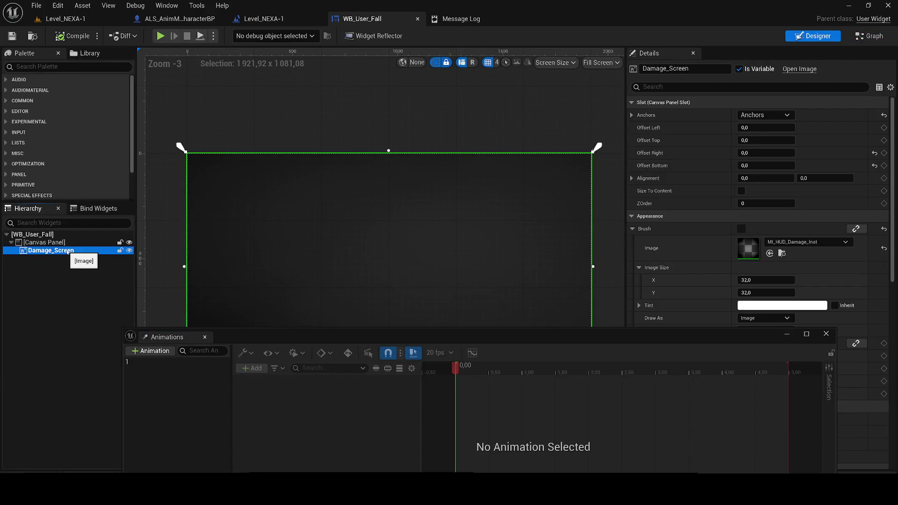
pyautogui.hotkey('ctrl', 'd')
pyautogui.write('Damage_Screen_Second')
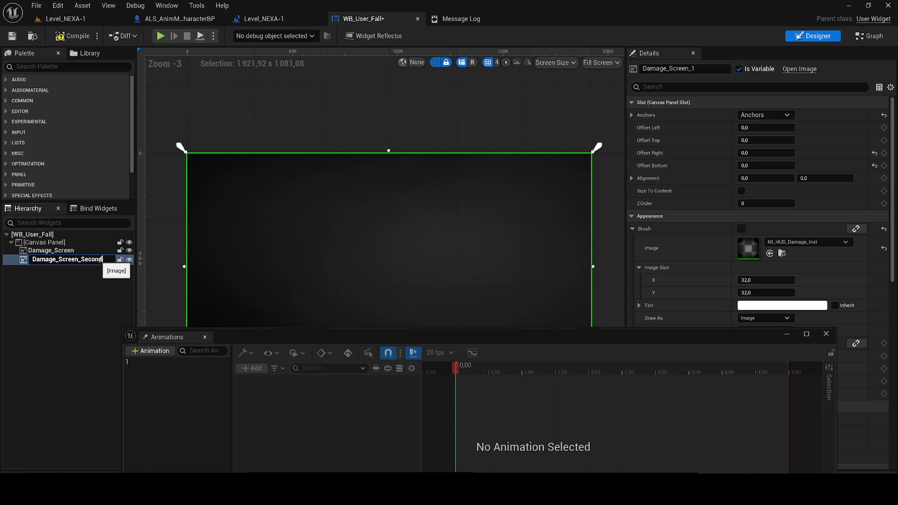
pyautogui.press('Return')
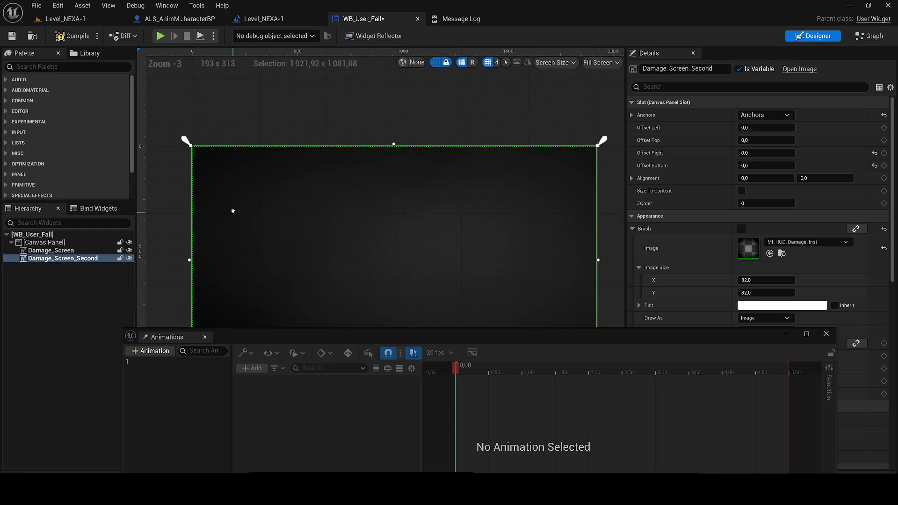
# - Make a material instance copy named MI_HUD_Damage_Inst_Hard and open it for editing
pyautogui.scroll(-1, 233, 199)
pyautogui.scroll(-1, 269, 180)
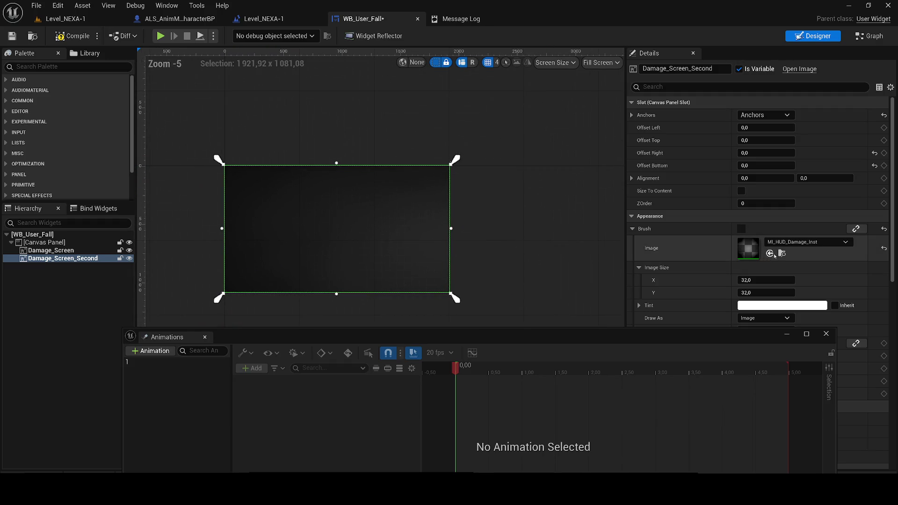
pyautogui.click(781, 253)
pyautogui.click(780, 333)
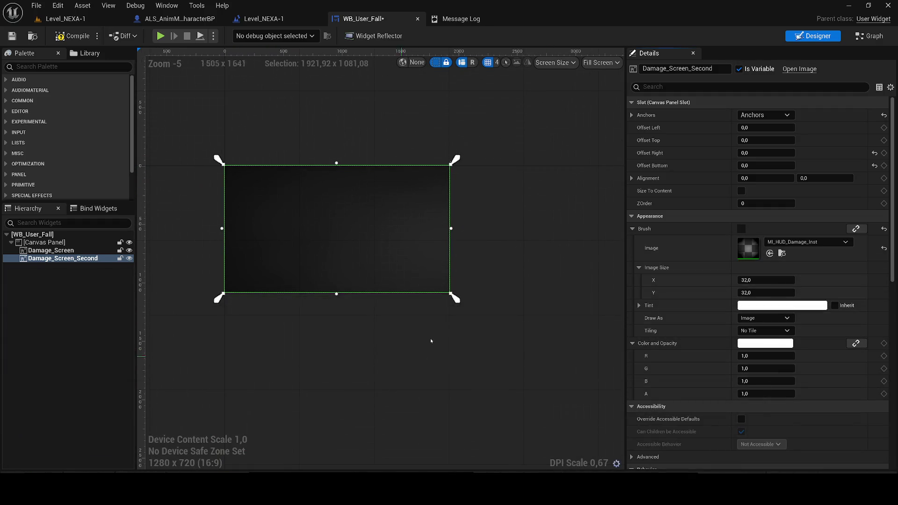
pyautogui.click(782, 253)
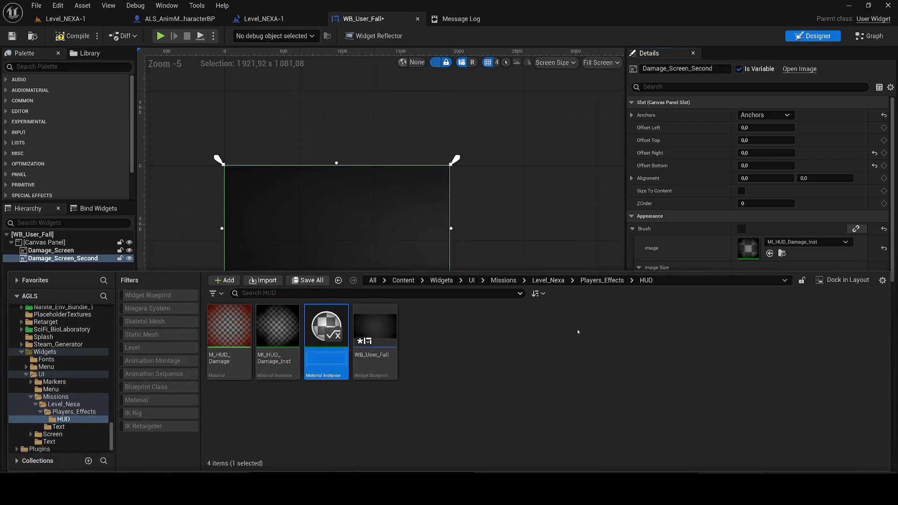
pyautogui.press('BackSpace')
pyautogui.write('_Har')
pyautogui.write('d')
pyautogui.press('Return')
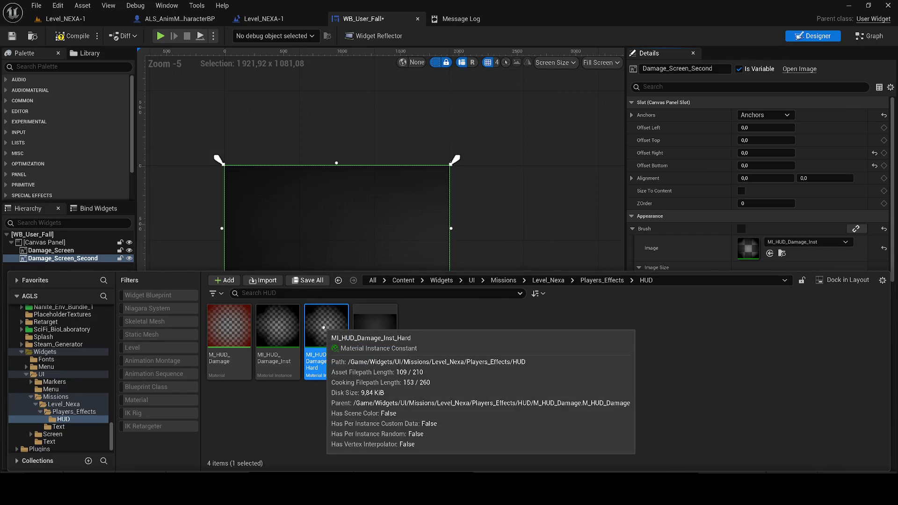
pyautogui.doubleClick(323, 328)
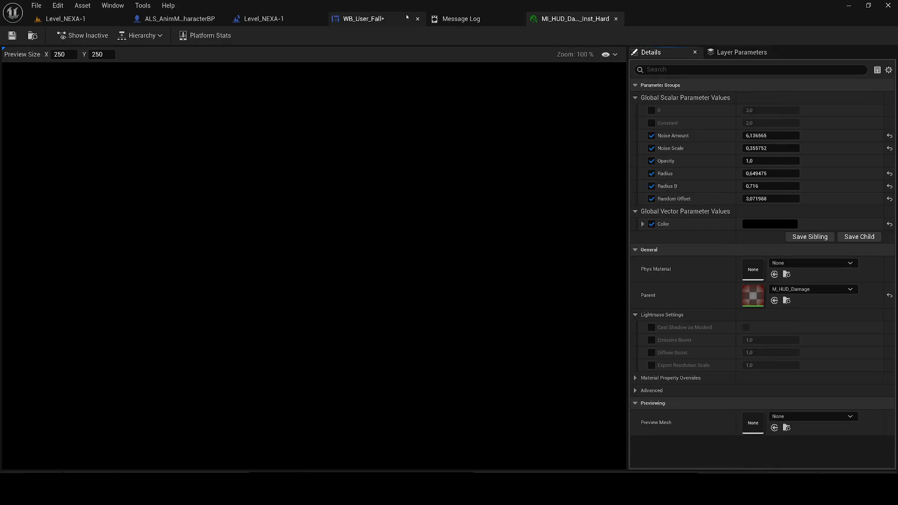
pyautogui.click(406, 17)
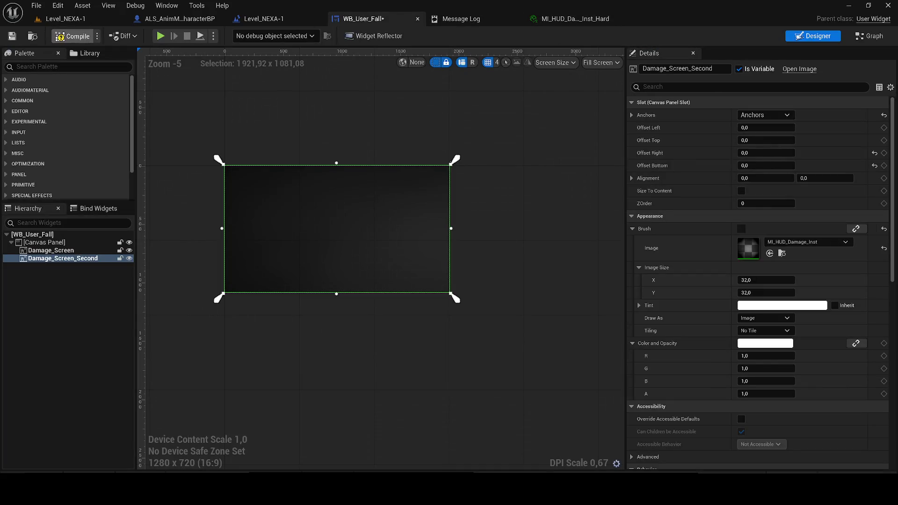
# - Pan the Level_NEXA-1 EventGraph across the widget-restore comment, Create Level Sequence Player and trigger overlap nodes
pyautogui.click(264, 18)
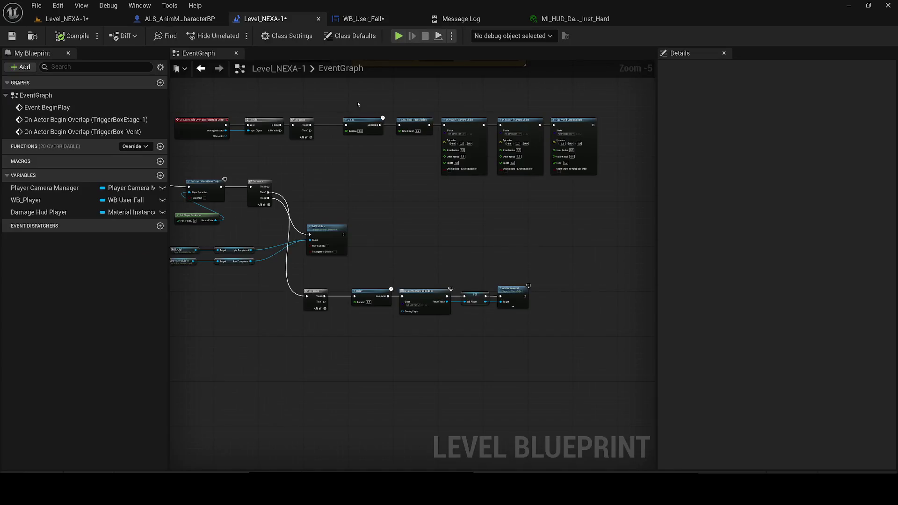
pyautogui.moveTo(377, 220)
pyautogui.mouseDown()
pyautogui.moveTo(537, 268)
pyautogui.moveTo(467, 369)
pyautogui.moveTo(627, 407)
pyautogui.moveTo(608, 374)
pyautogui.moveTo(624, 382)
pyautogui.moveTo(563, 392)
pyautogui.moveTo(461, 390)
pyautogui.mouseUp()
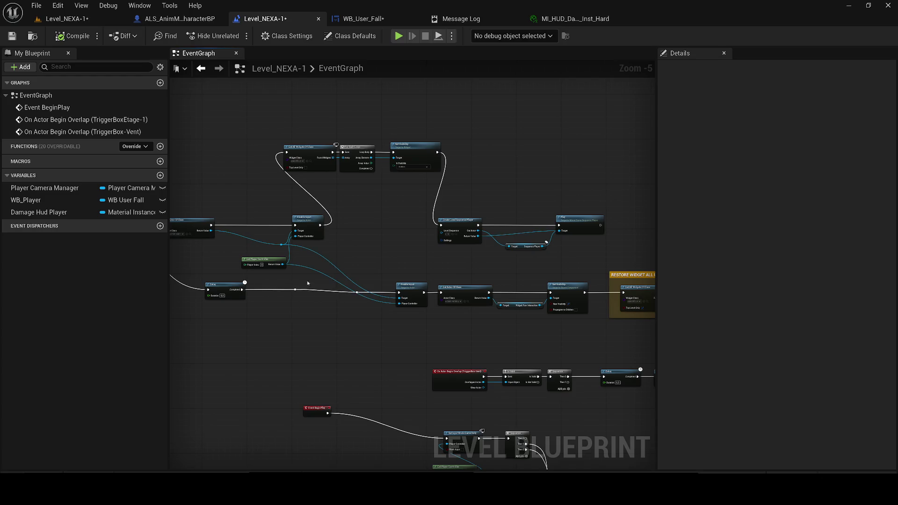
pyautogui.moveTo(579, 331); pyautogui.dragTo(358, 155)
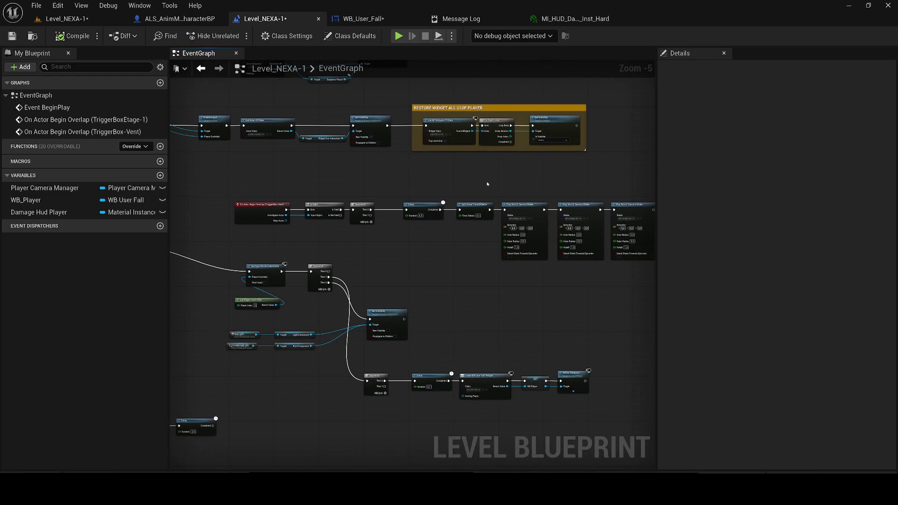
pyautogui.moveTo(486, 185)
pyautogui.mouseDown()
pyautogui.moveTo(477, 205)
pyautogui.moveTo(514, 257)
pyautogui.mouseUp()
pyautogui.moveTo(404, 256)
pyautogui.mouseDown()
pyautogui.moveTo(391, 228)
pyautogui.moveTo(353, 197)
pyautogui.mouseUp()
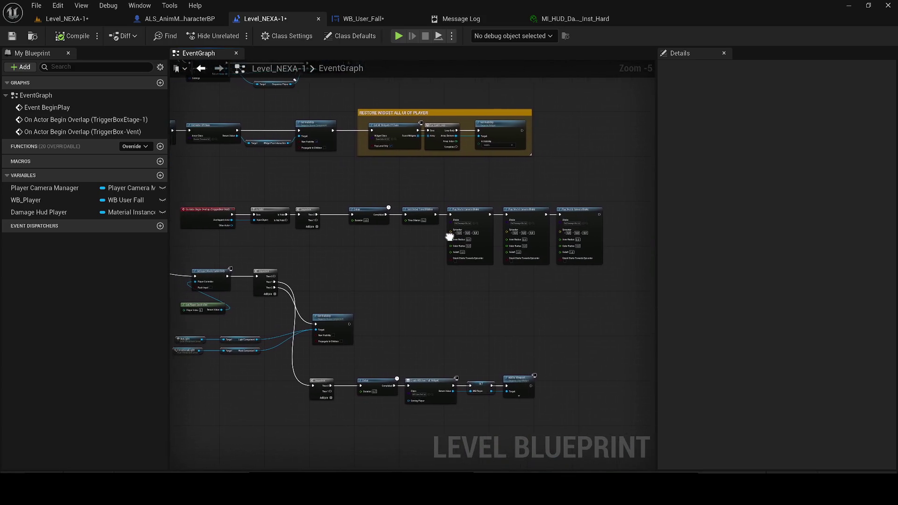
pyautogui.click(168, 17)
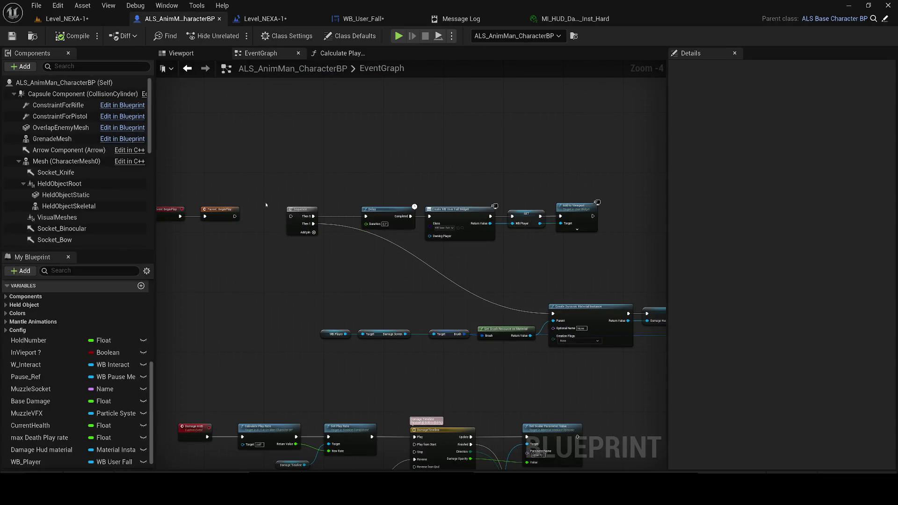
# - Test-play the level twice from the level viewport
pyautogui.click(57, 18)
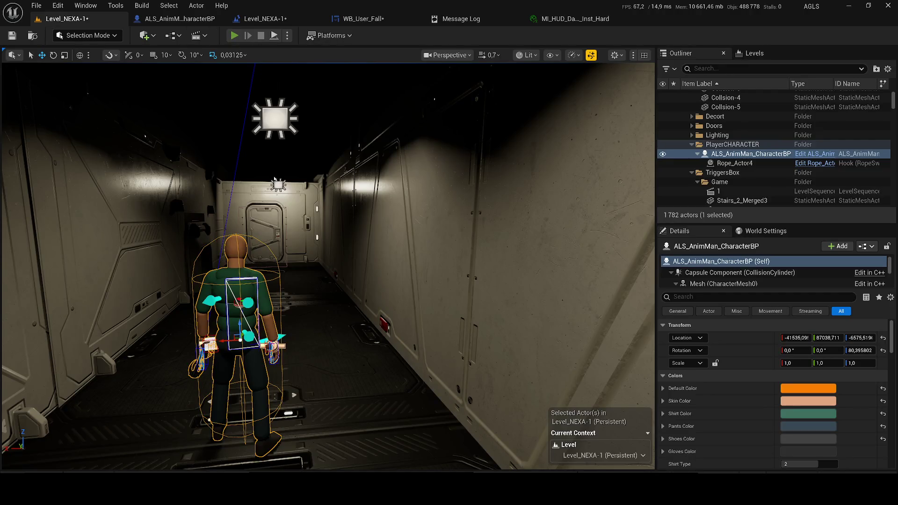
pyautogui.hotkey('alt', 'p')
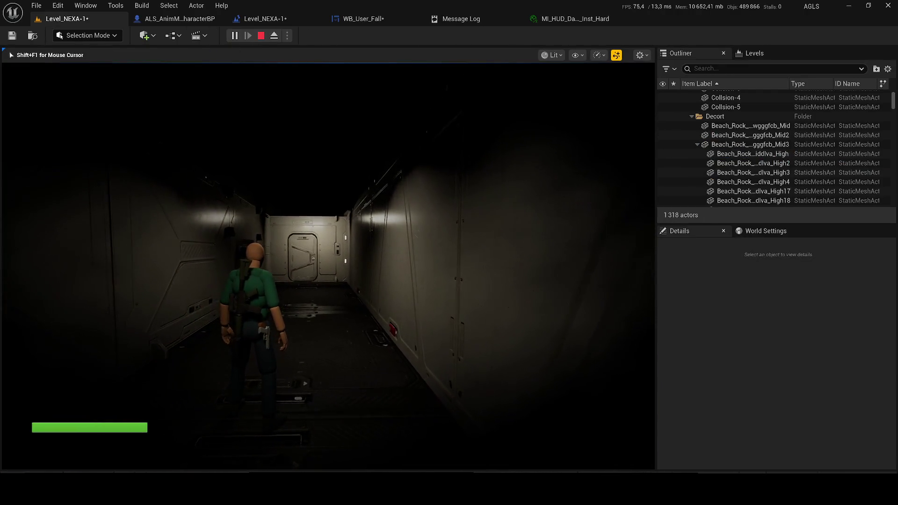
pyautogui.press('Escape')
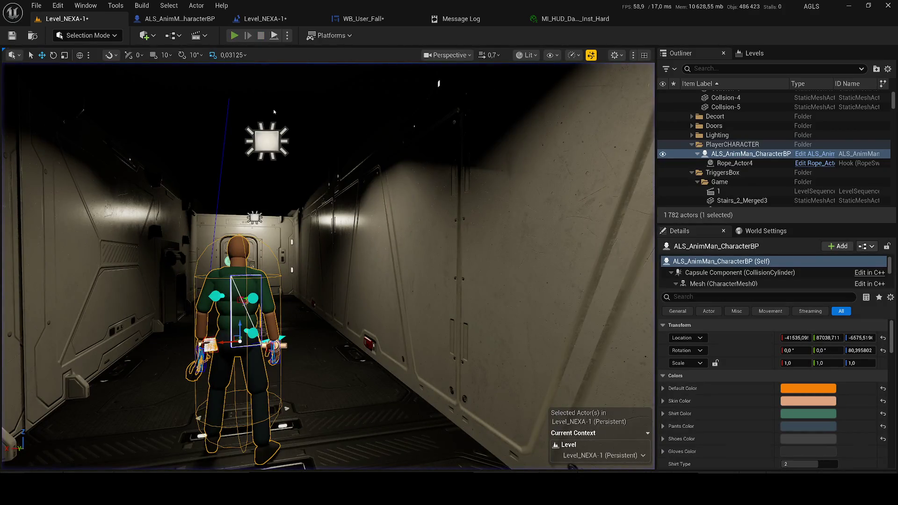
pyautogui.hotkey('alt', 'p')
pyautogui.press('Escape')
# - Delete the damage dynamic-material node row from the character BeginPlay graph and compile
pyautogui.click(160, 18)
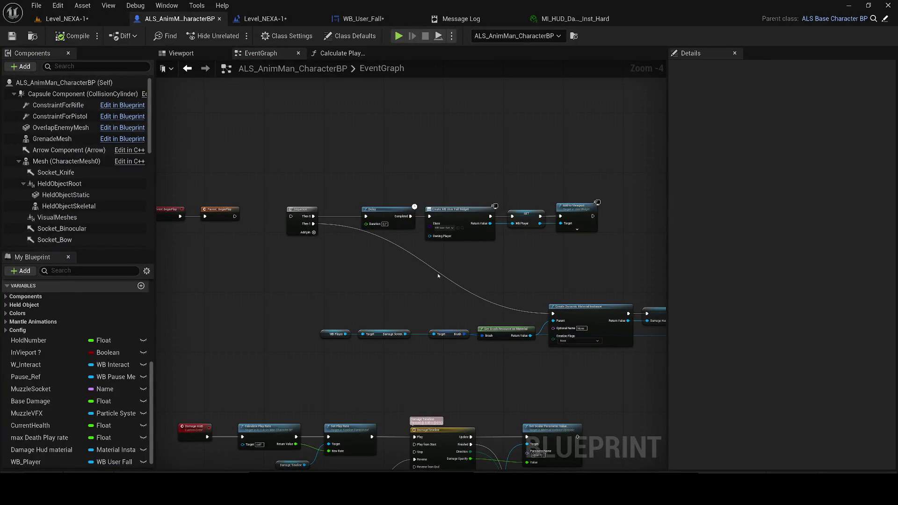
pyautogui.scroll(-1, 480, 294)
pyautogui.moveTo(519, 322); pyautogui.dragTo(293, 280)
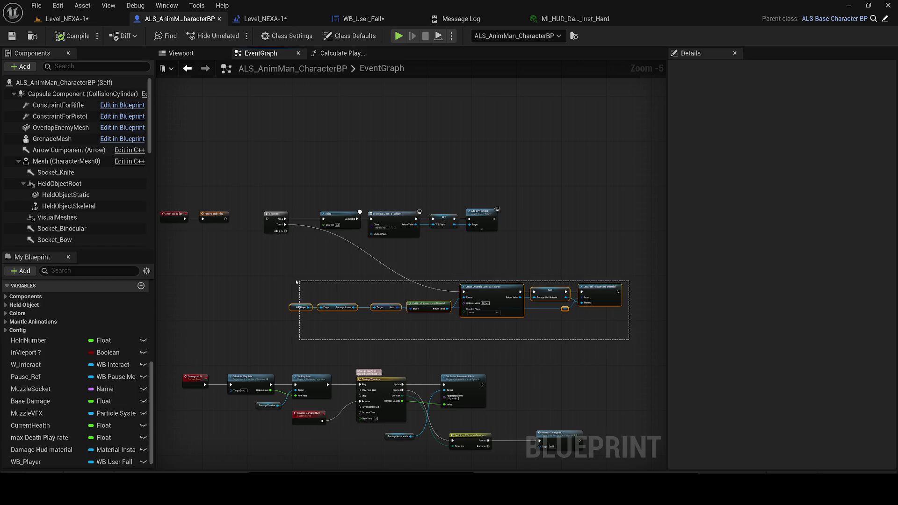
pyautogui.press('Delete')
pyautogui.scroll(1, 251, 186)
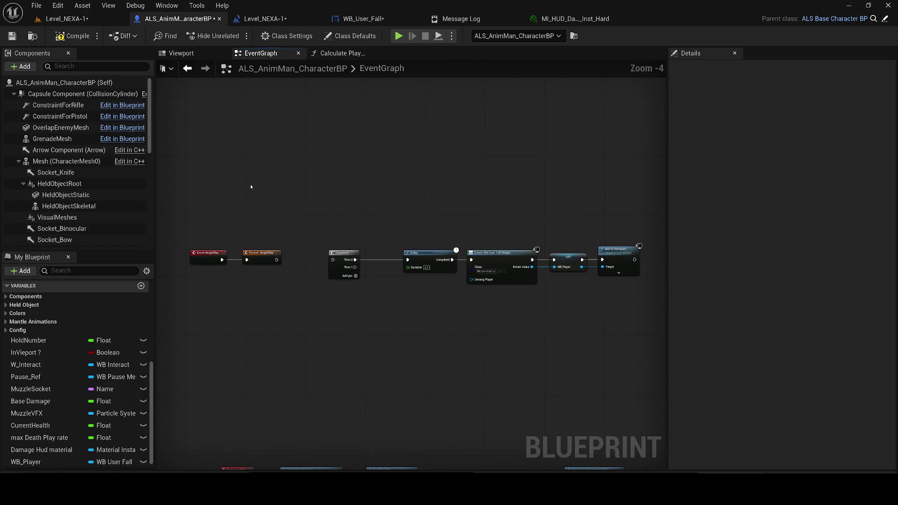
pyautogui.click(63, 40)
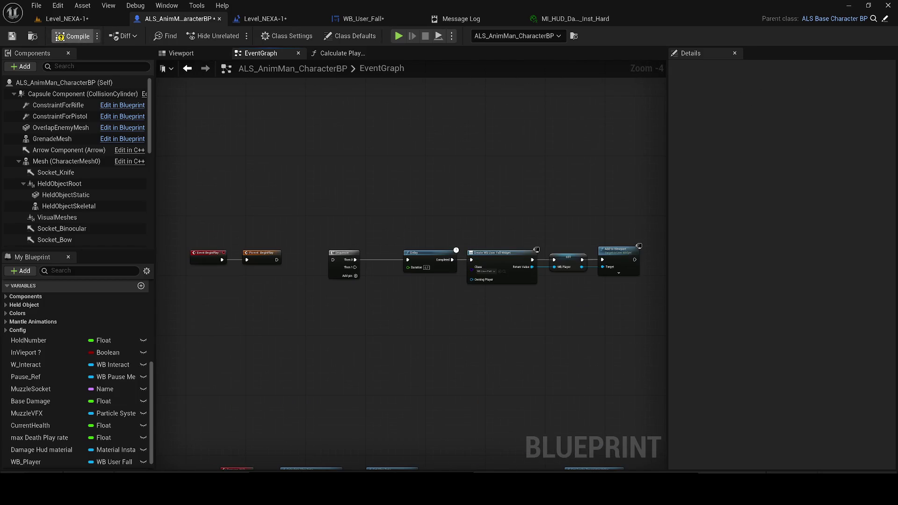
pyautogui.click(268, 19)
# - Move Event BeginPlay beside Set Input Mode and bring the SET and Add to Viewport nodes into view
pyautogui.scroll(-3, 428, 243)
pyautogui.scroll(1, 428, 243)
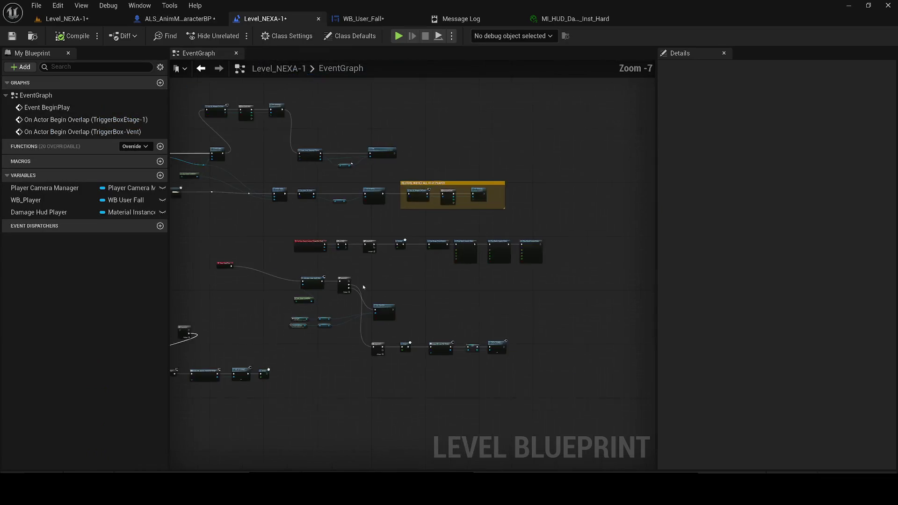
pyautogui.scroll(4, 261, 184)
pyautogui.click(258, 181)
pyautogui.moveTo(262, 184); pyautogui.dragTo(397, 222)
pyautogui.scroll(-2, 397, 223)
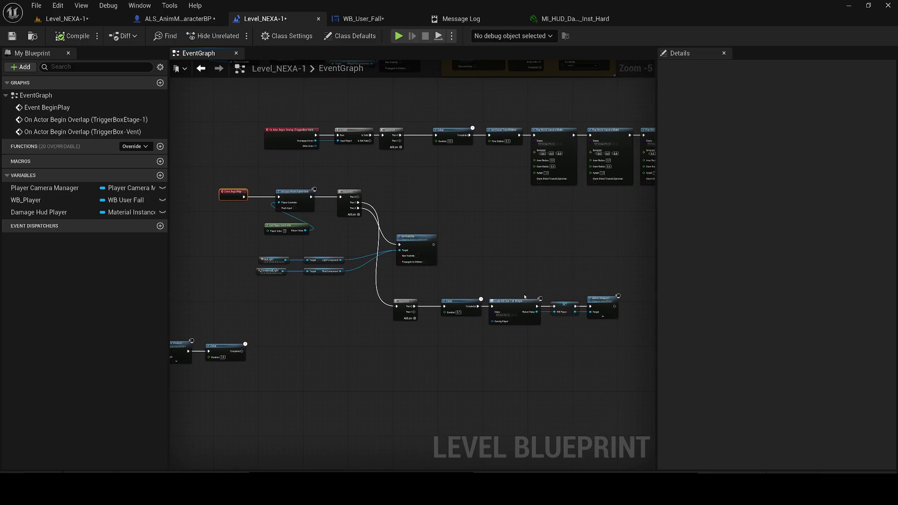
pyautogui.moveTo(541, 327); pyautogui.dragTo(406, 289)
pyautogui.scroll(1, 406, 290)
pyautogui.moveTo(536, 291); pyautogui.dragTo(455, 283)
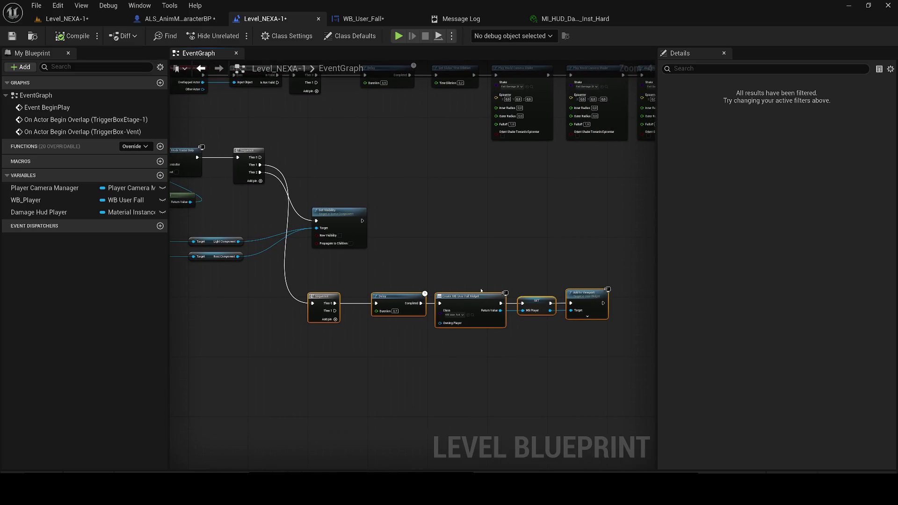
pyautogui.scroll(4, 606, 335)
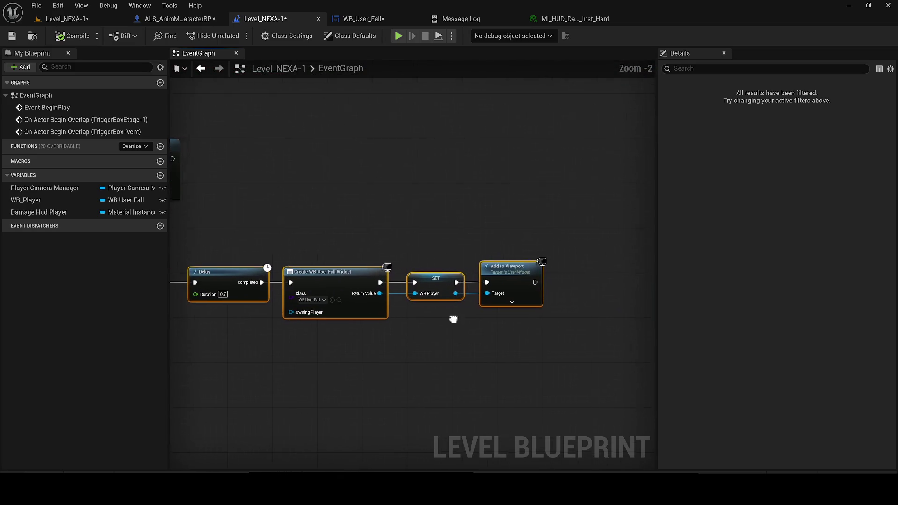
pyautogui.moveTo(459, 317); pyautogui.dragTo(363, 278)
# - Wire Create WB User Fall Widget's Return Value into SET WB Player and save all
pyautogui.moveTo(412, 333); pyautogui.dragTo(412, 333)
pyautogui.write('01')
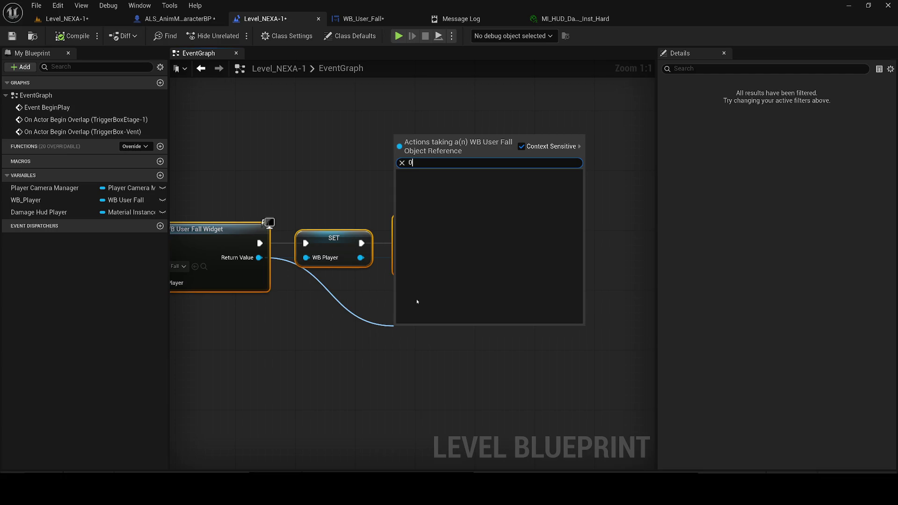
pyautogui.press('BackSpace')
pyautogui.write('1')
pyautogui.press('Escape')
pyautogui.moveTo(258, 257); pyautogui.dragTo(379, 316)
pyautogui.click(321, 299)
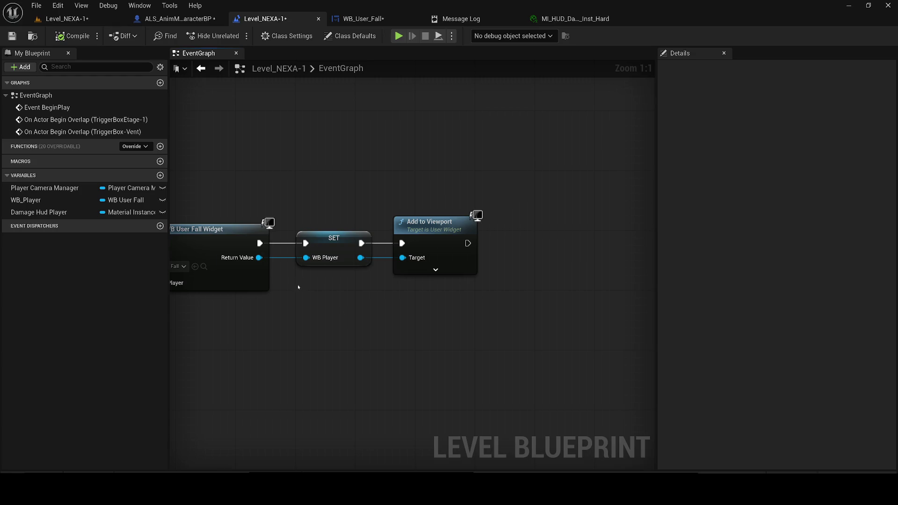
pyautogui.click(12, 36)
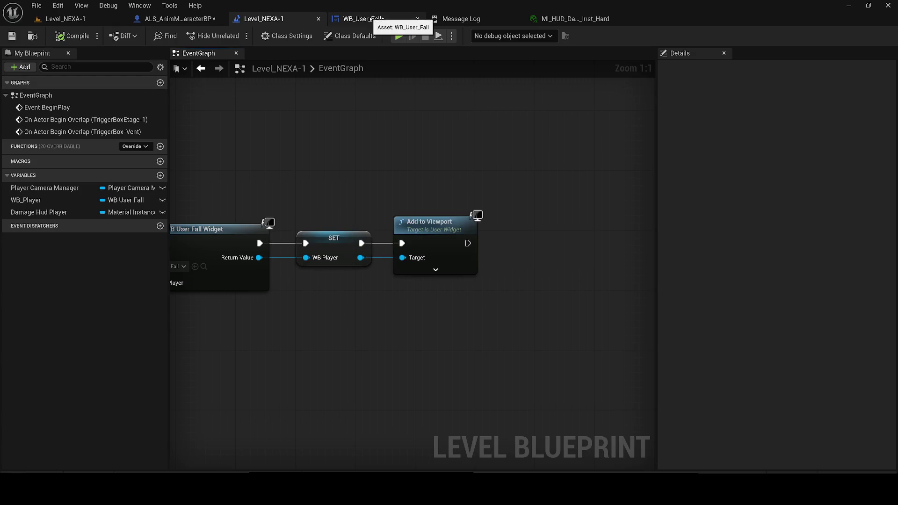
pyautogui.click(374, 19)
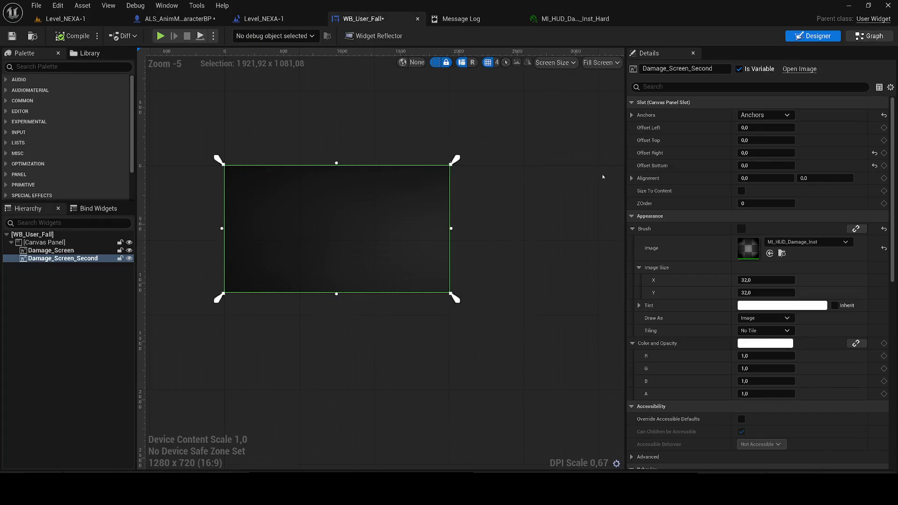
# - Check the WB_User_Fall widget graph and the Level Blueprint graph
pyautogui.click(868, 36)
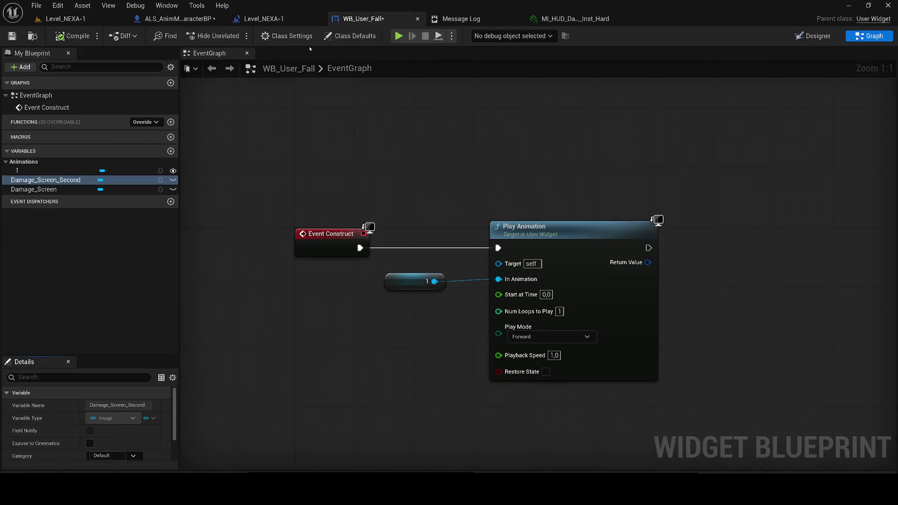
pyautogui.click(264, 19)
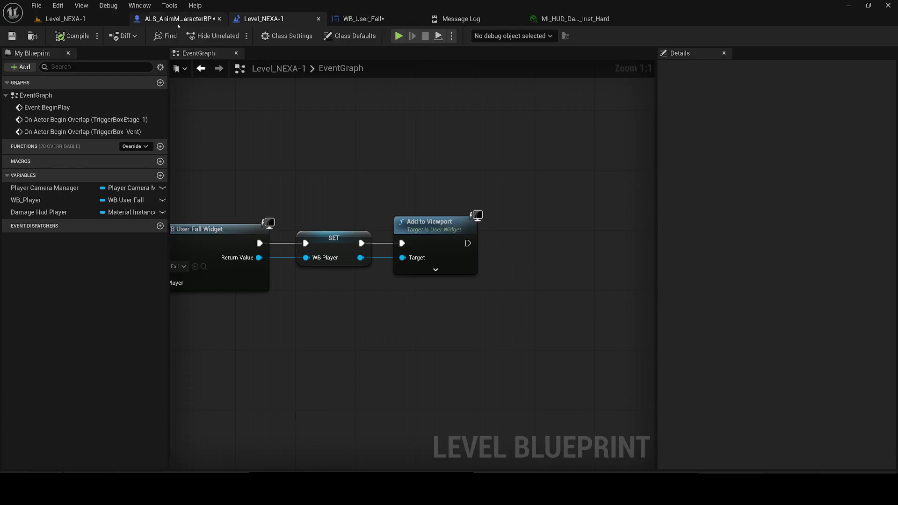
pyautogui.click(176, 23)
pyautogui.click(264, 19)
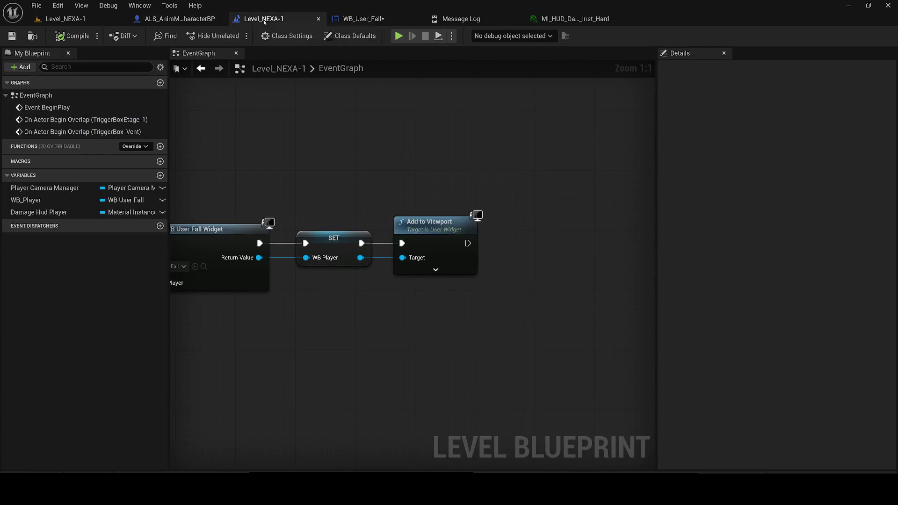
pyautogui.click(58, 6)
# - Test-play the level, then go back to the character Blueprint's EventGraph
pyautogui.click(65, 19)
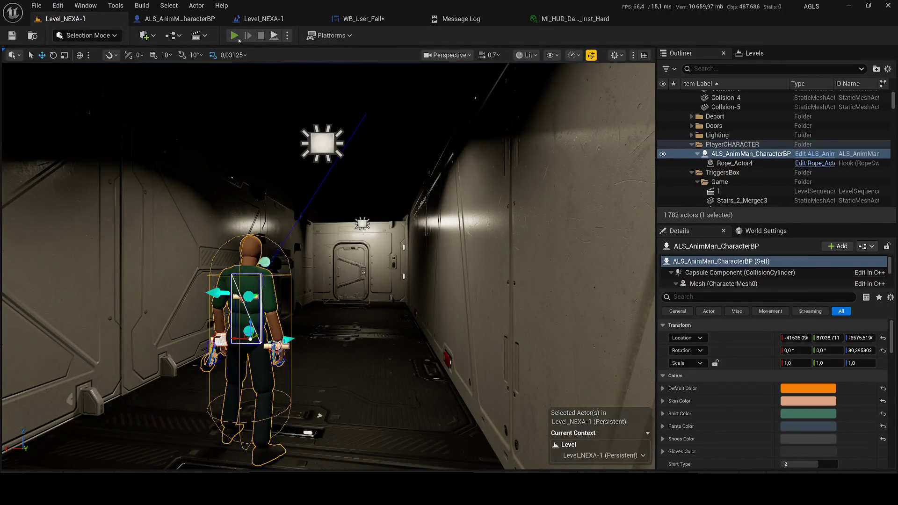
pyautogui.click(236, 37)
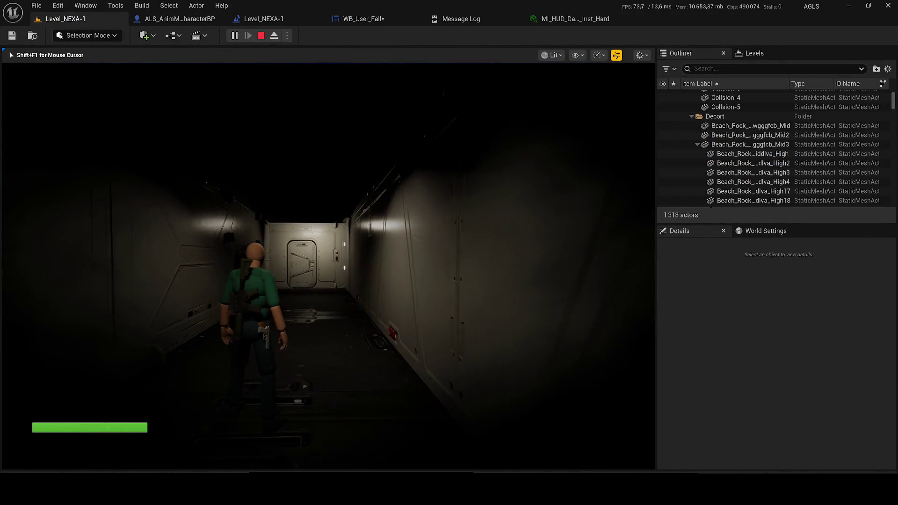
pyautogui.press('Escape')
pyautogui.click(253, 19)
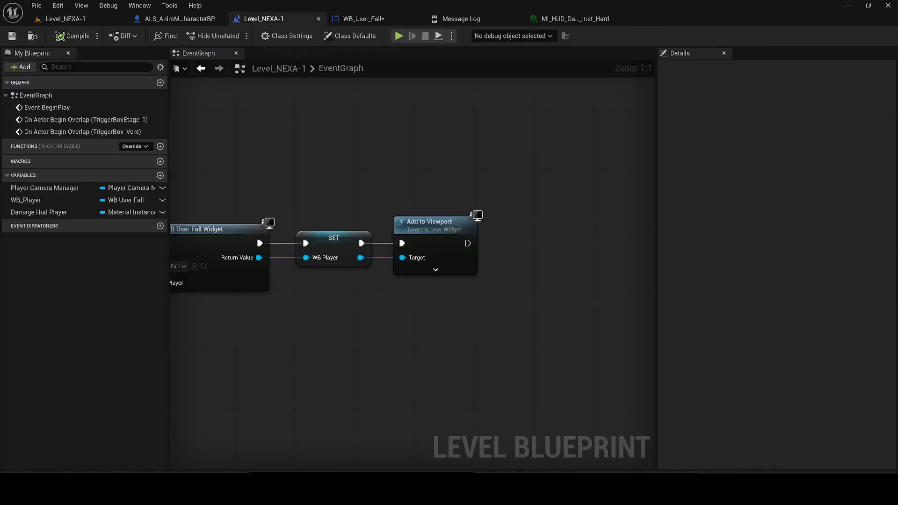
pyautogui.click(180, 18)
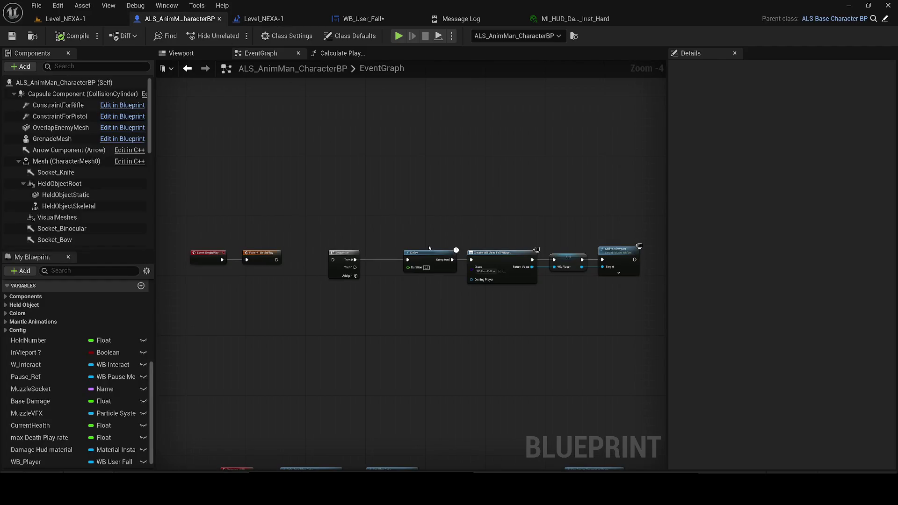
# - Delete the duplicate widget-creation nodes and the lower node chain from the character BeginPlay graph
pyautogui.moveTo(569, 298)
pyautogui.mouseDown()
pyautogui.moveTo(463, 246)
pyautogui.moveTo(327, 225)
pyautogui.mouseUp()
pyautogui.moveTo(634, 331); pyautogui.dragTo(318, 230)
pyautogui.press('Delete')
pyautogui.scroll(-2, 349, 256)
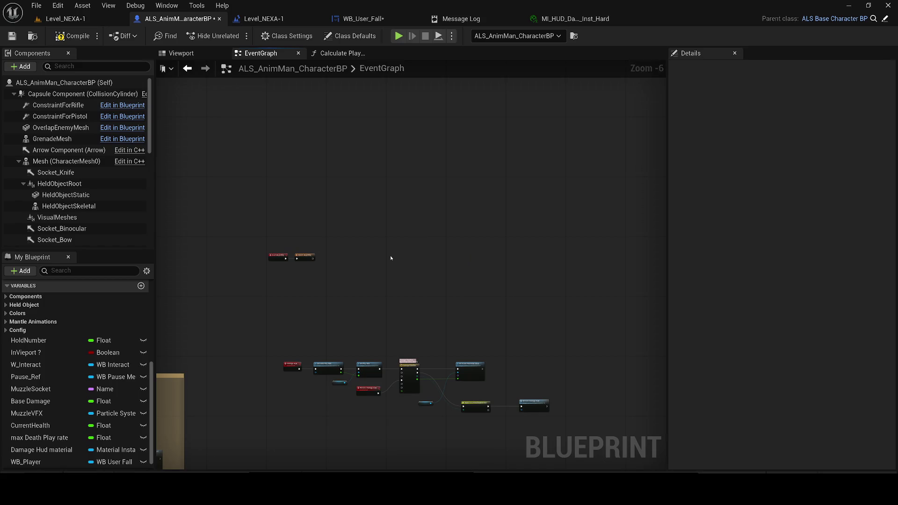
pyautogui.moveTo(460, 283); pyautogui.dragTo(329, 207)
pyautogui.moveTo(581, 331); pyautogui.dragTo(262, 182)
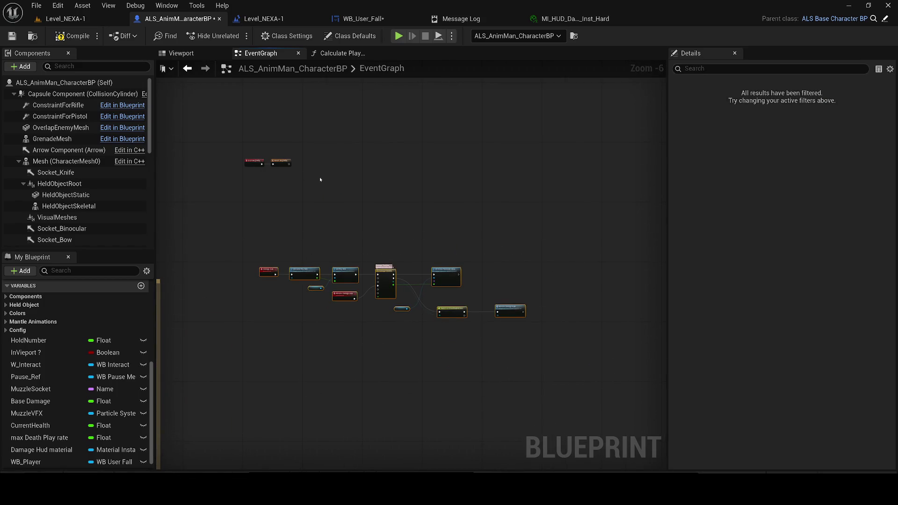
pyautogui.press('Delete')
pyautogui.scroll(-4, 213, 179)
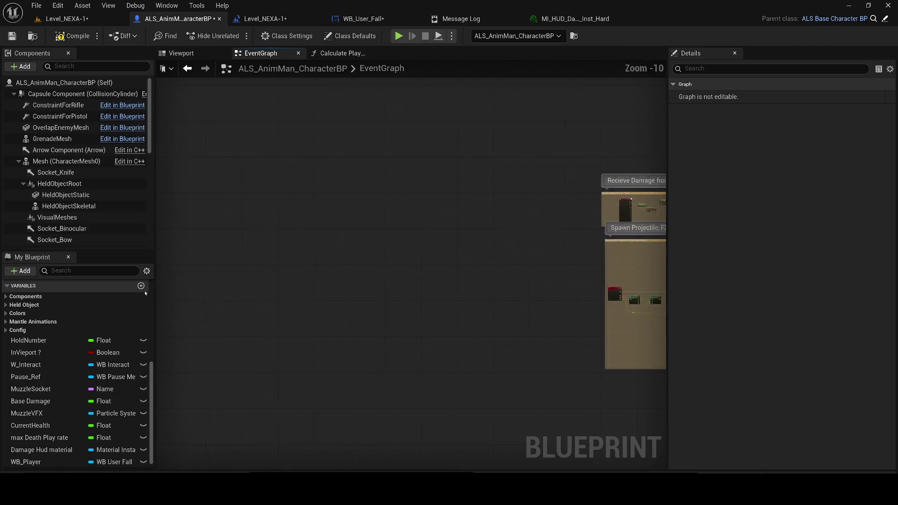
pyautogui.scroll(5, 540, 400)
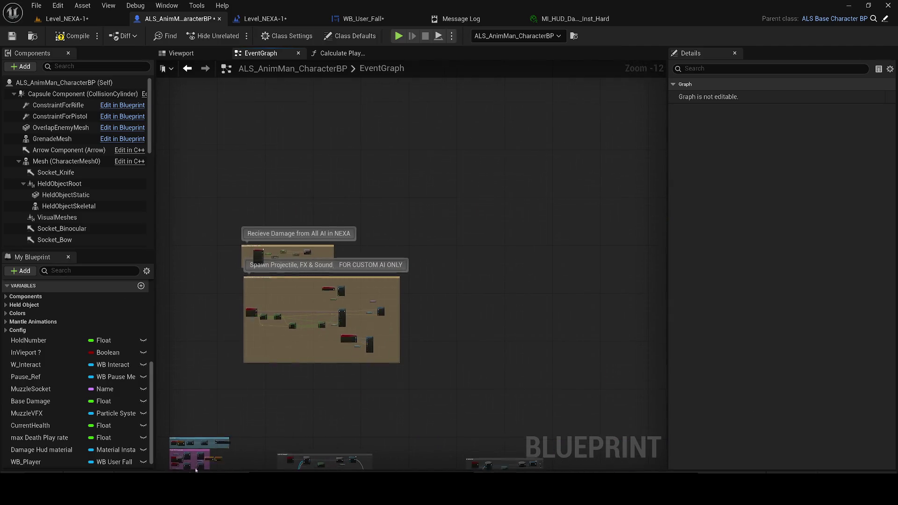
pyautogui.scroll(5, 264, 267)
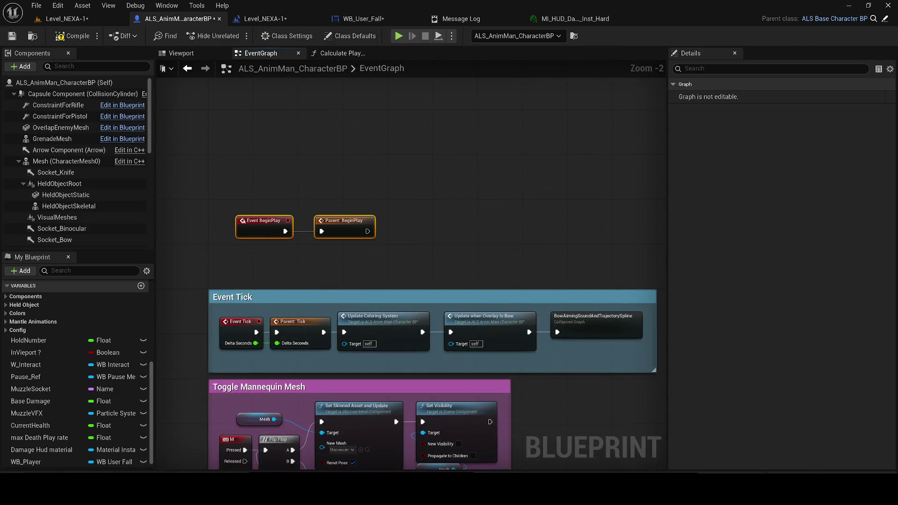
# - Wrap the remaining BeginPlay nodes in a 'BEGIN PLAY' comment and move it up
pyautogui.press('c')
pyautogui.write('BEGIN PLA')
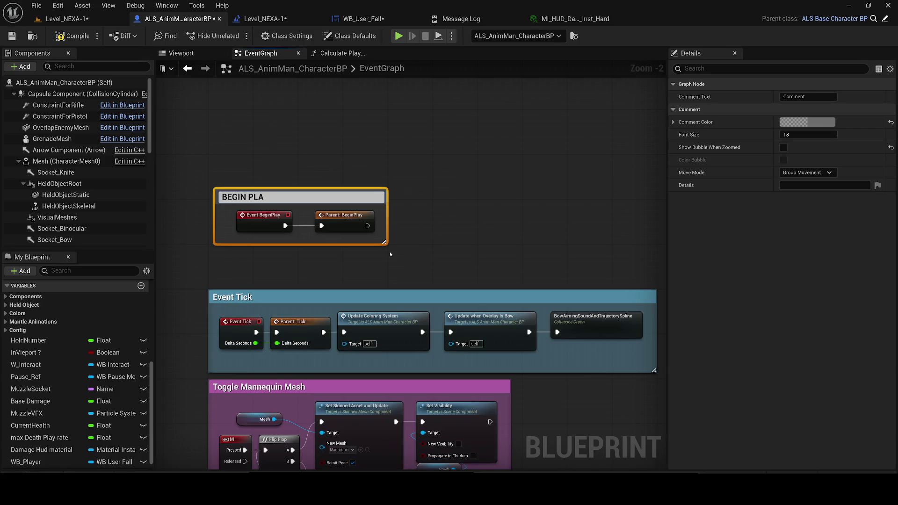
pyautogui.write('Y')
pyautogui.press('Return')
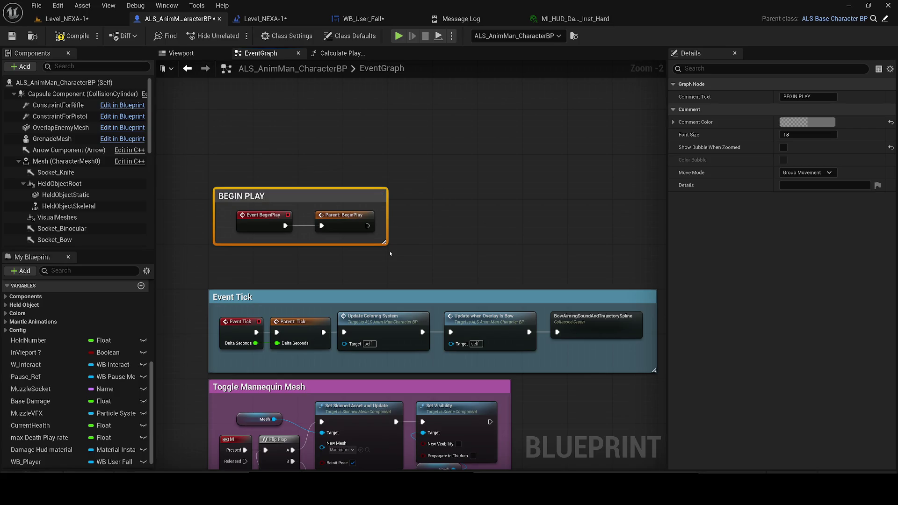
pyautogui.moveTo(244, 200); pyautogui.dragTo(237, 150)
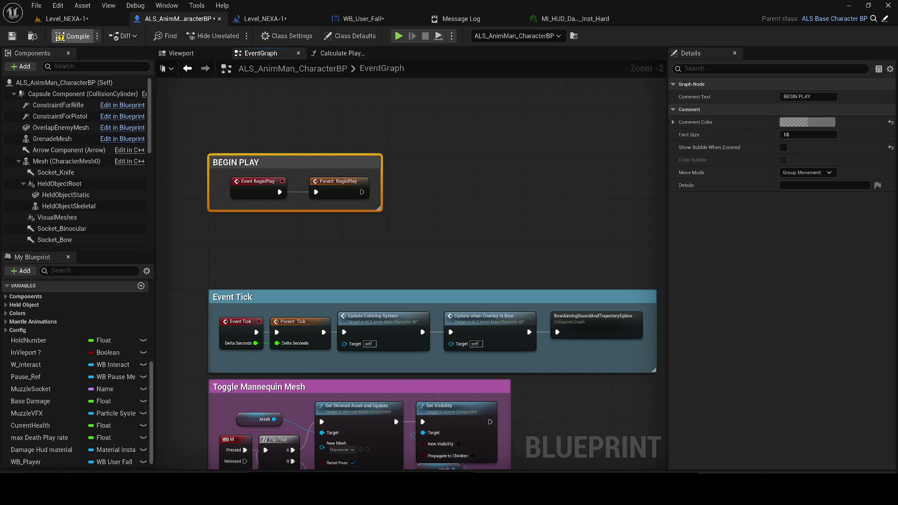
# - Compile, delete the broken Calculate Play Rate nodes and function, then save and close the blueprint
pyautogui.click(60, 37)
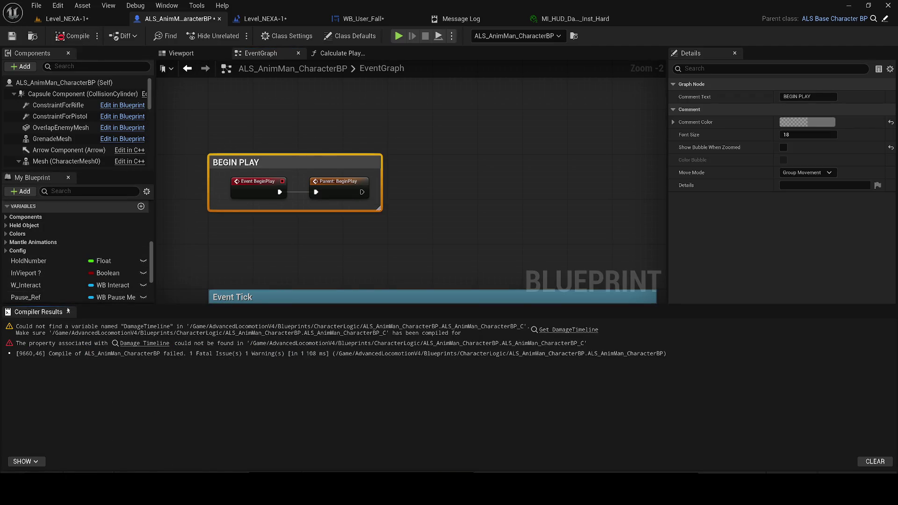
pyautogui.click(140, 343)
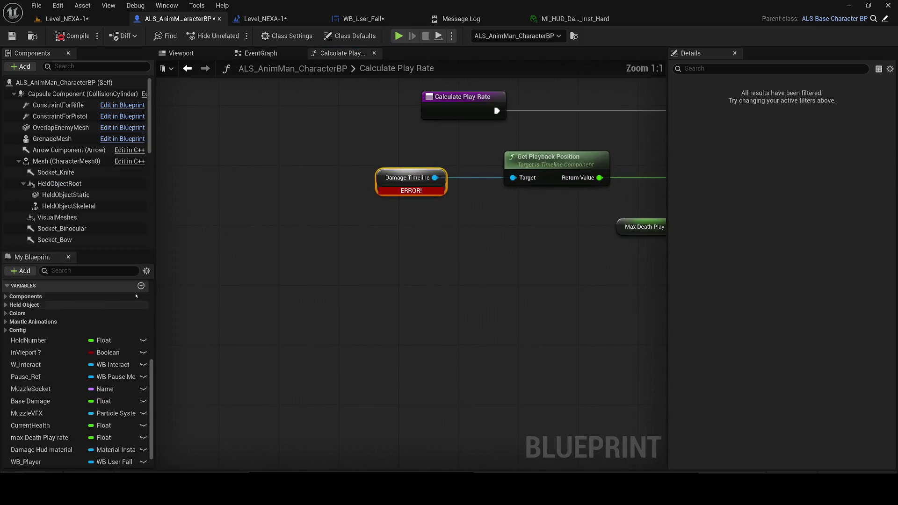
pyautogui.scroll(-5, 336, 194)
pyautogui.moveTo(541, 256); pyautogui.dragTo(201, 185)
pyautogui.press('Delete')
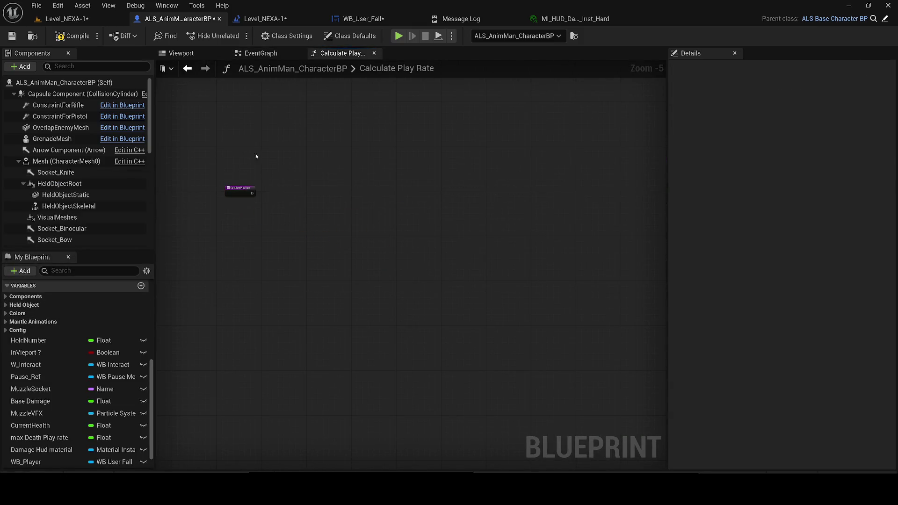
pyautogui.scroll(4, 70, 346)
pyautogui.click(68, 350)
pyautogui.press('Delete')
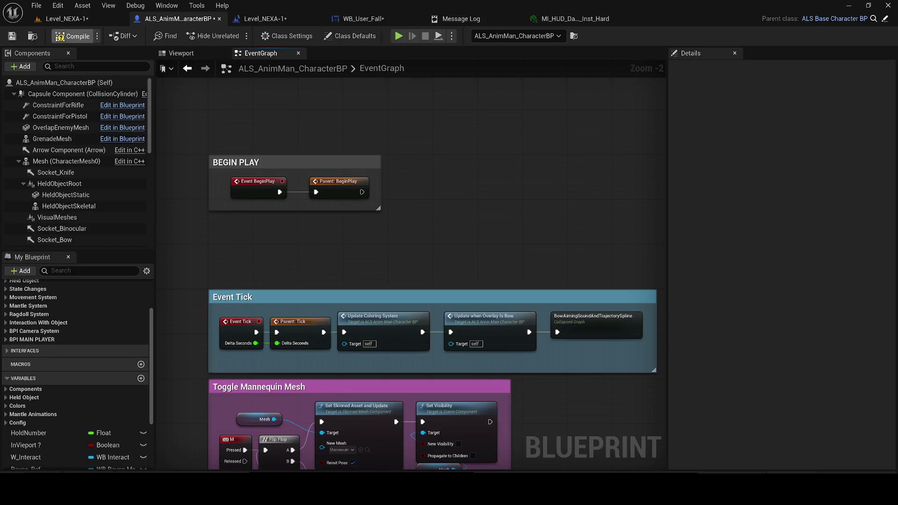
pyautogui.click(11, 36)
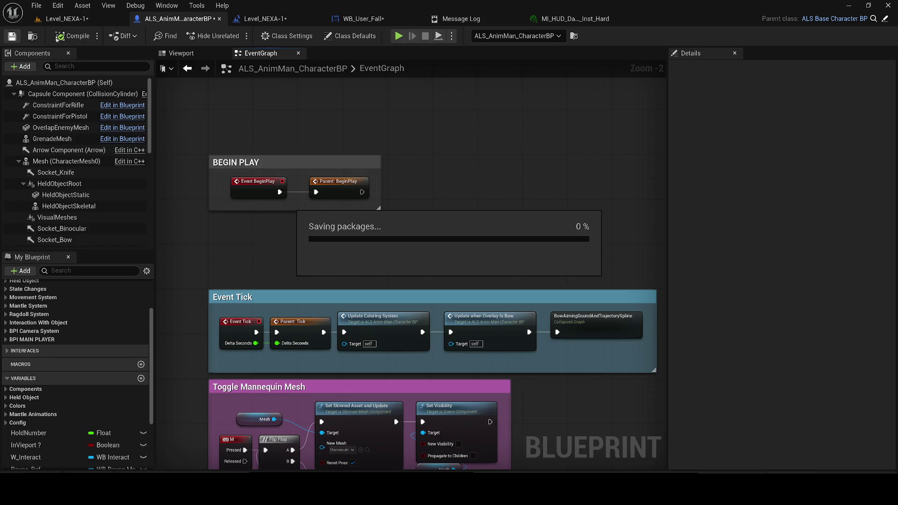
pyautogui.click(218, 18)
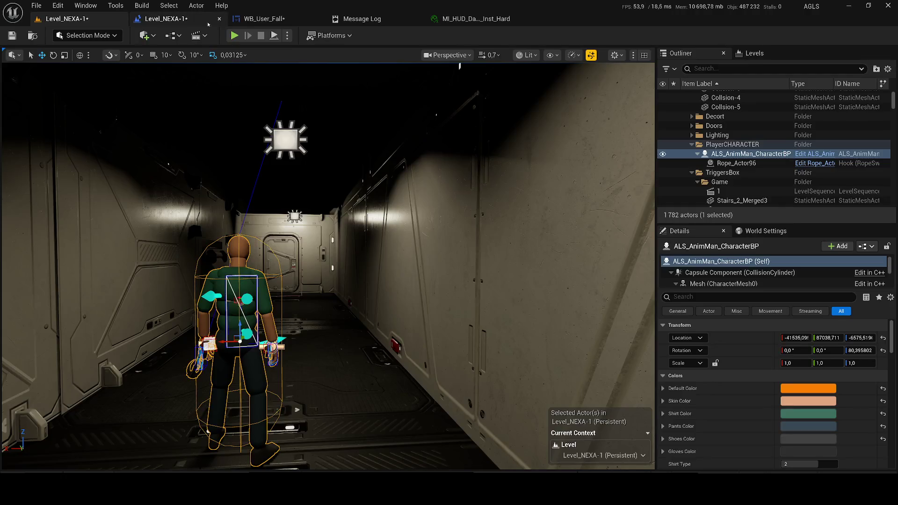
# - In the WB_User_Fall designer, filter Details by 'visi' and set Damage_Screen_Second to Hidden
pyautogui.click(206, 19)
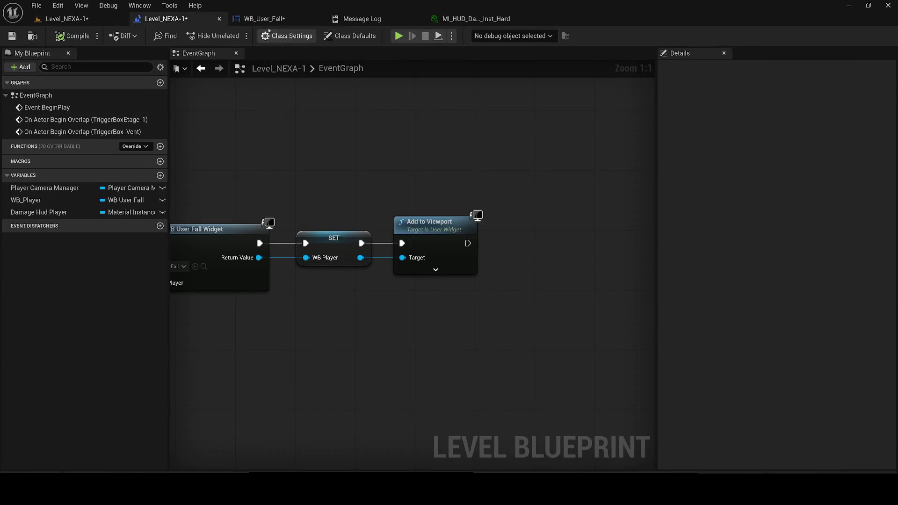
pyautogui.click(265, 18)
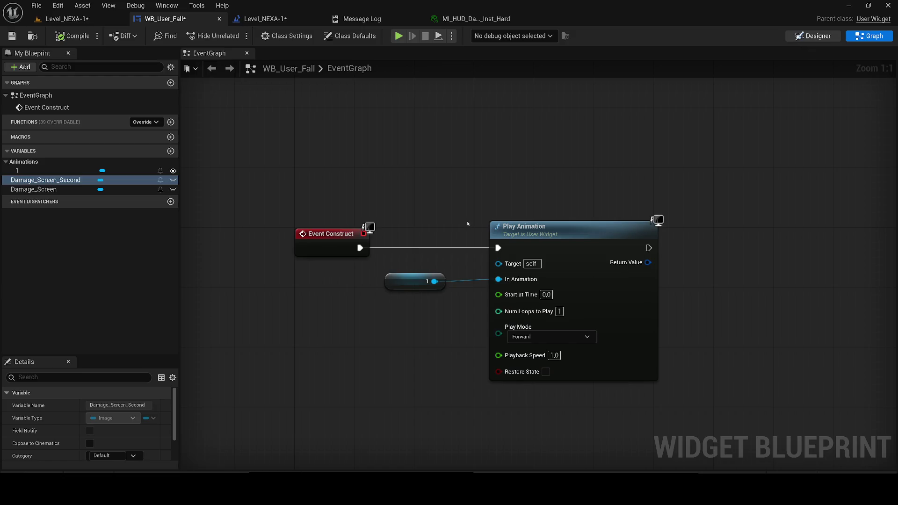
pyautogui.hotkey('shift', 'F4')
pyautogui.scroll(-1, 334, 256)
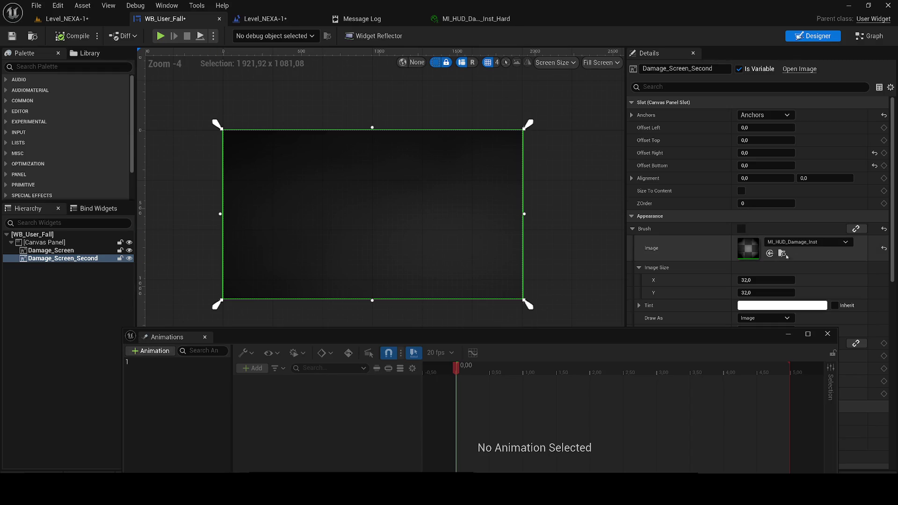
pyautogui.click(781, 253)
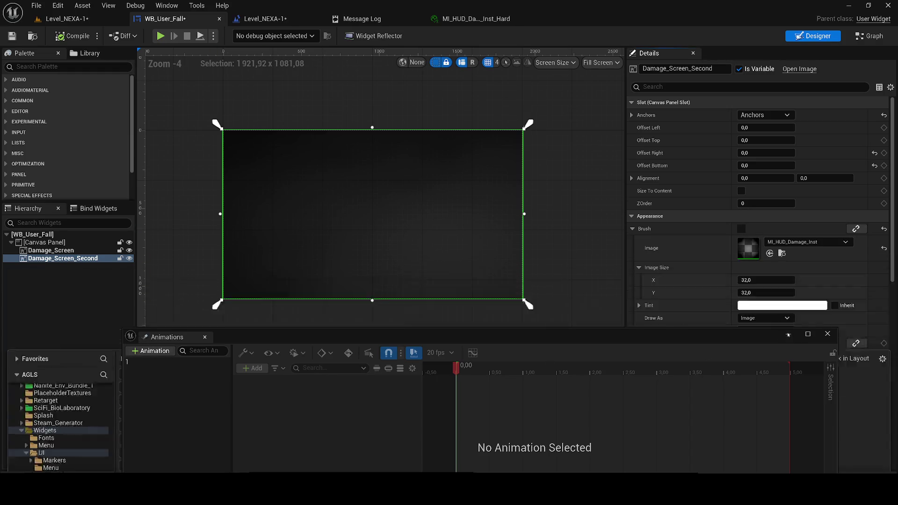
pyautogui.click(685, 86)
pyautogui.write('visi')
pyautogui.click(769, 115)
pyautogui.click(771, 141)
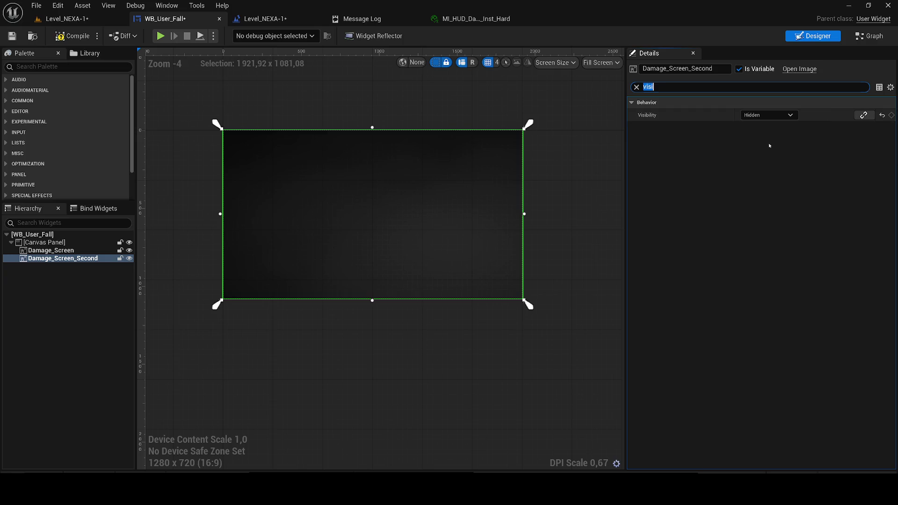
# - Set Damage_Screen to Hidden and Damage_Screen_Second to Collapsed, then save the widget
pyautogui.click(53, 251)
pyautogui.click(776, 115)
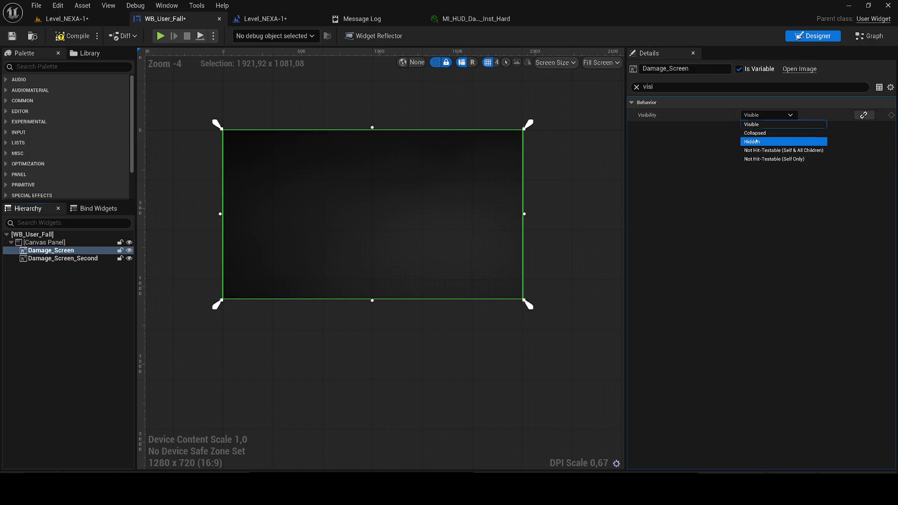
pyautogui.click(756, 141)
pyautogui.click(66, 266)
pyautogui.click(64, 258)
pyautogui.click(767, 115)
pyautogui.click(759, 131)
pyautogui.click(636, 87)
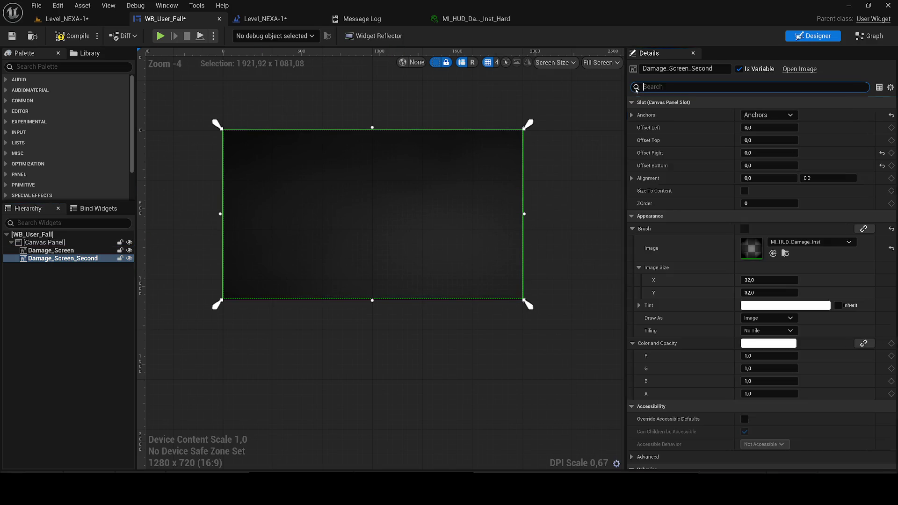
pyautogui.click(12, 36)
pyautogui.click(65, 20)
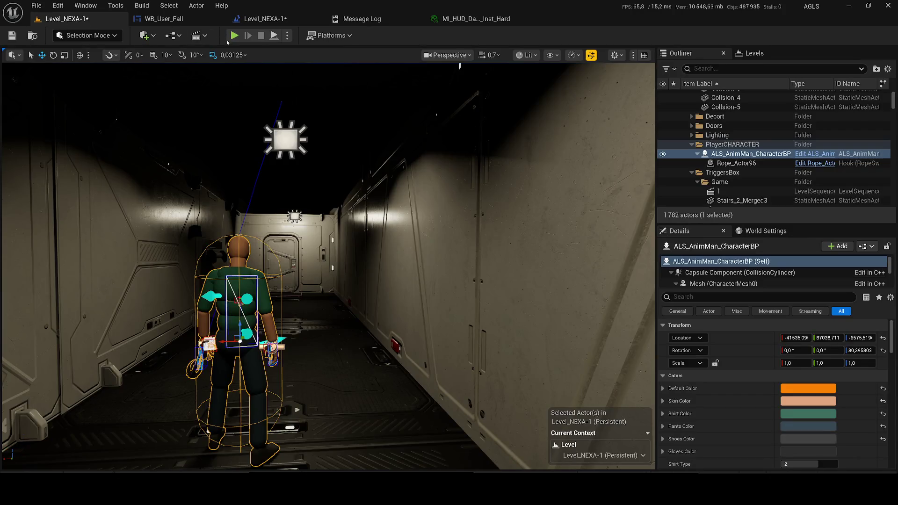
# - Play-test the level twice
pyautogui.hotkey('alt', 'p')
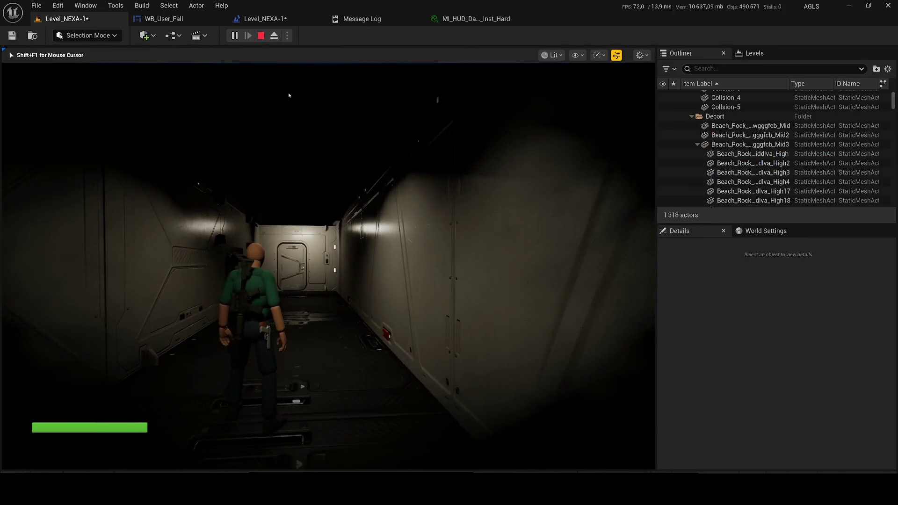
pyautogui.press('Escape')
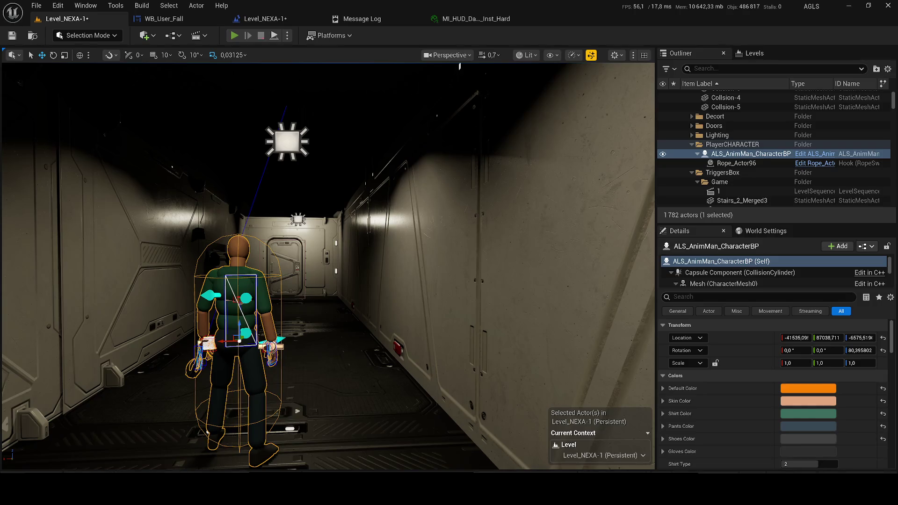
pyautogui.hotkey('alt', 'p')
pyautogui.press('super')
pyautogui.click(472, 19)
pyautogui.click(166, 20)
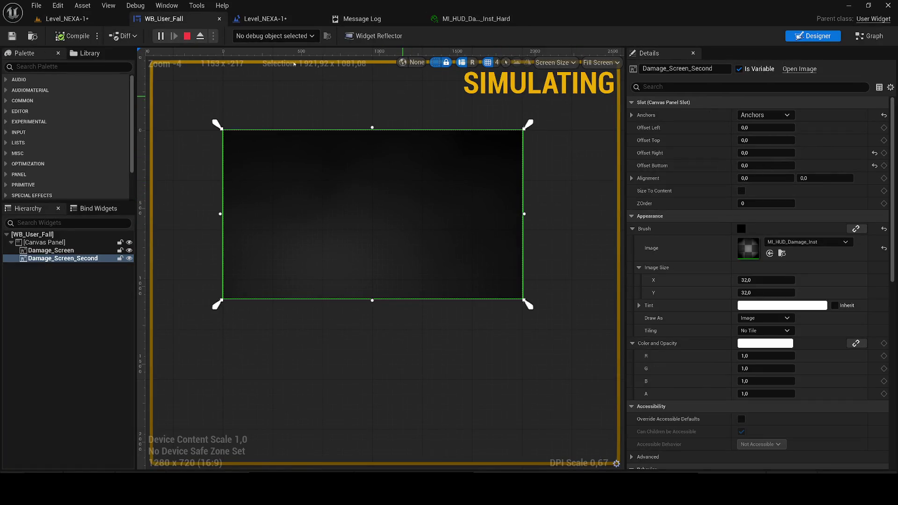
pyautogui.press('Escape')
# - Assign MI_HUD_Damage_Inst_Hard as Damage_Screen_Second's brush image and float its material editor
pyautogui.click(795, 241)
pyautogui.write('ha')
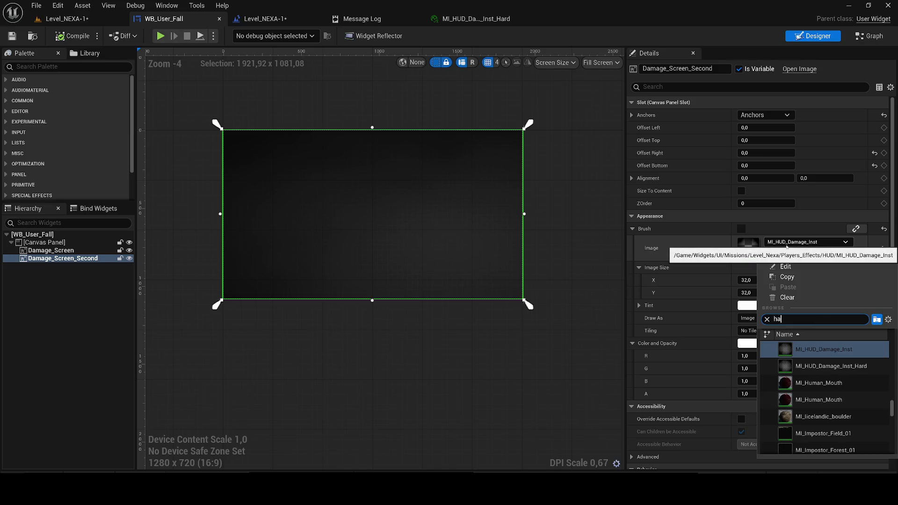
pyautogui.write('rd')
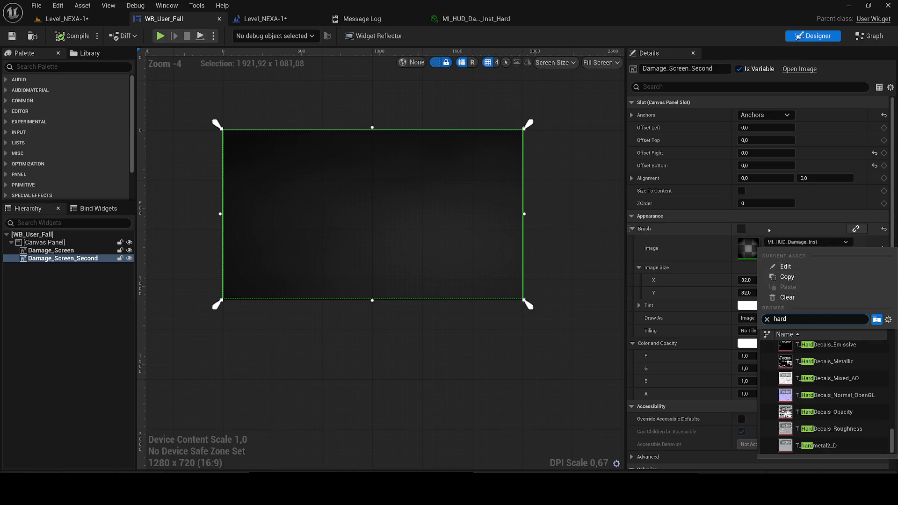
pyautogui.press('Escape')
pyautogui.hotkey('ctrl', 'space')
pyautogui.moveTo(325, 323)
pyautogui.mouseDown()
pyautogui.moveTo(491, 320)
pyautogui.moveTo(794, 248)
pyautogui.mouseUp()
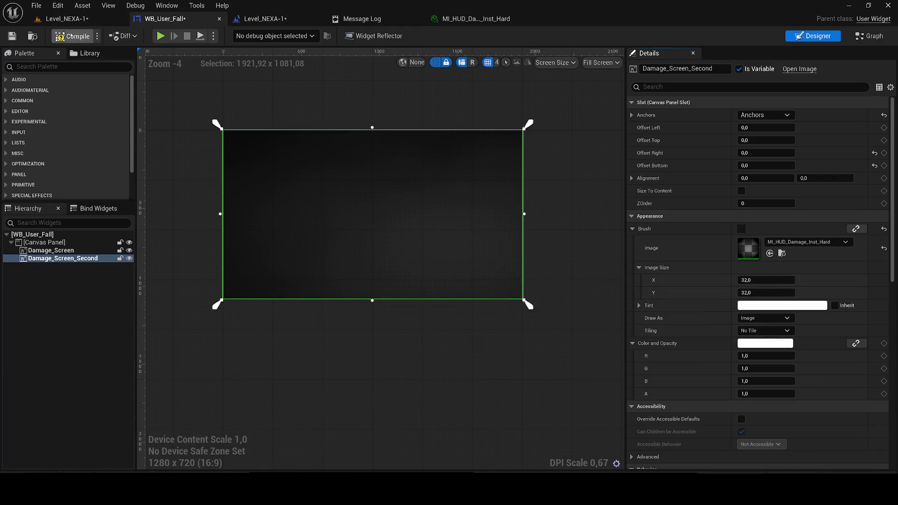
pyautogui.moveTo(467, 18); pyautogui.dragTo(484, 72)
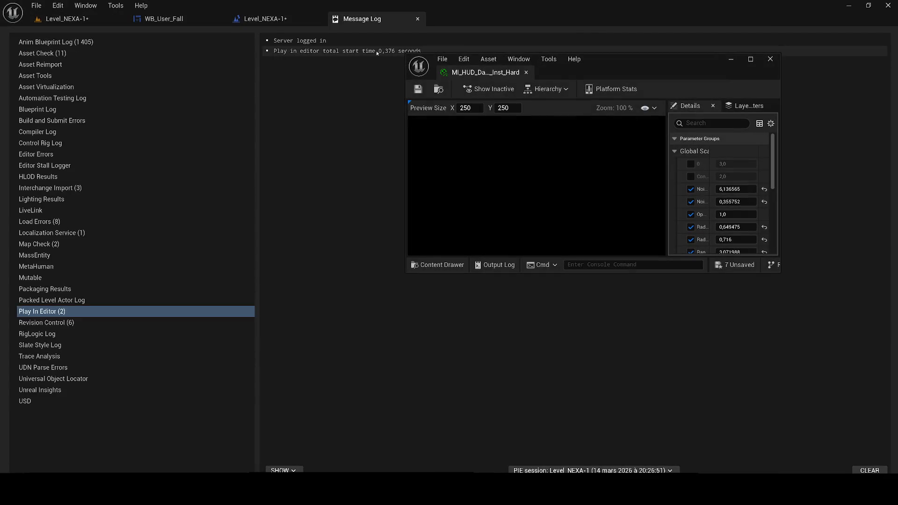
# - During a Play test, raise MI_HUD_Damage_Inst_Hard's Noise A to 10,590396
pyautogui.click(89, 21)
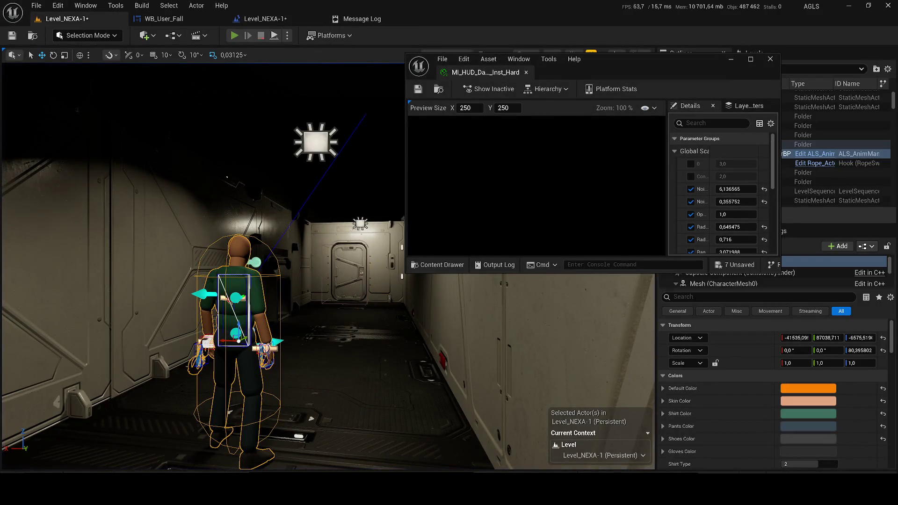
pyautogui.hotkey('alt', 'p')
pyautogui.press('super')
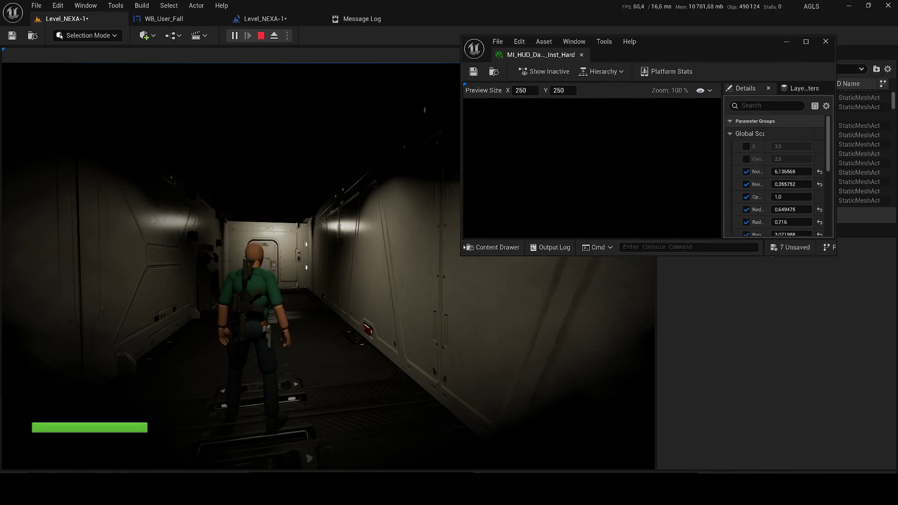
pyautogui.moveTo(462, 255); pyautogui.dragTo(374, 335)
pyautogui.moveTo(600, 43); pyautogui.dragTo(667, 41)
pyautogui.moveTo(851, 167)
pyautogui.mouseDown()
pyautogui.moveTo(879, 167)
pyautogui.moveTo(847, 167)
pyautogui.mouseUp()
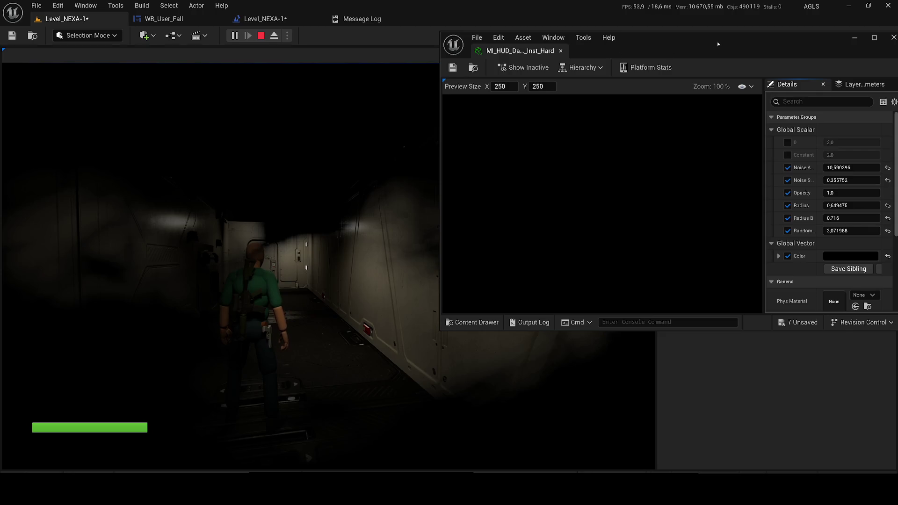
# - Close the material editor, stop the Play test and save the level
pyautogui.click(411, 140)
pyautogui.click(305, 217)
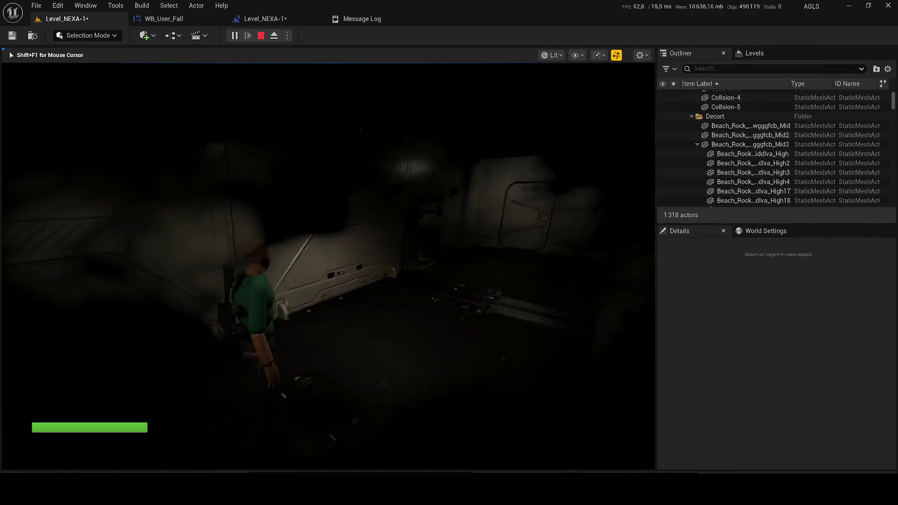
pyautogui.press('Escape')
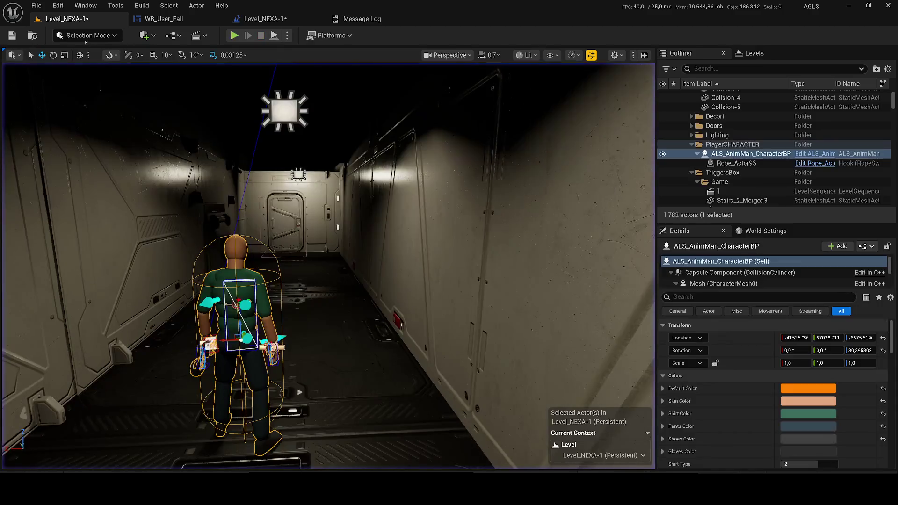
pyautogui.click(13, 36)
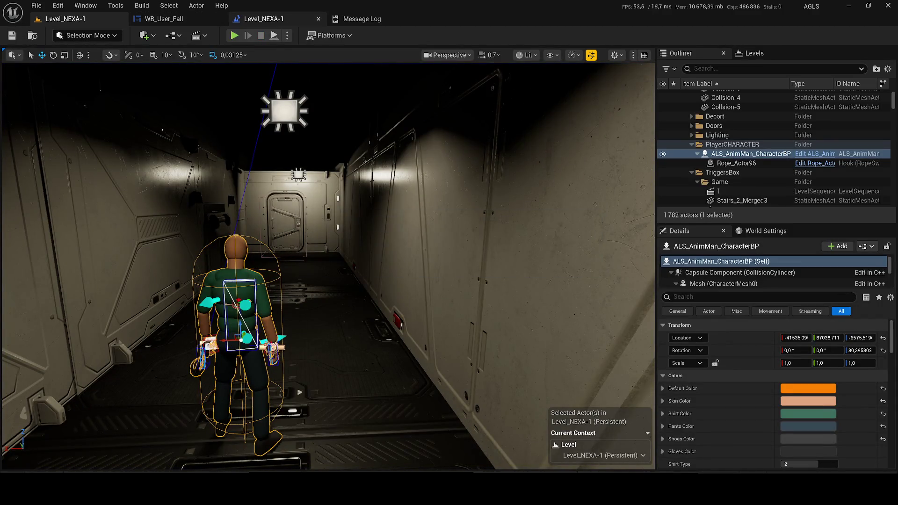
# - Return to the WB_User_Fall designer and select the root canvas panel
pyautogui.click(259, 18)
pyautogui.click(185, 18)
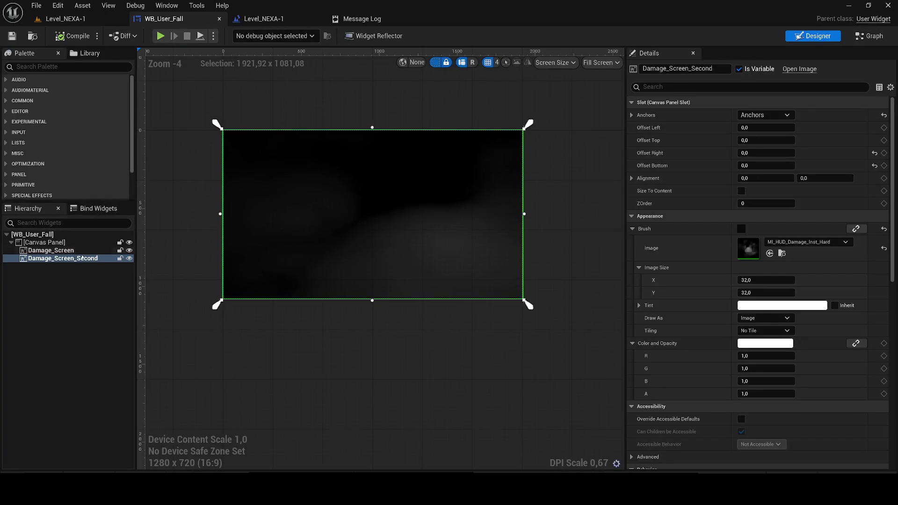
pyautogui.scroll(1, 294, 206)
pyautogui.scroll(-4, 324, 192)
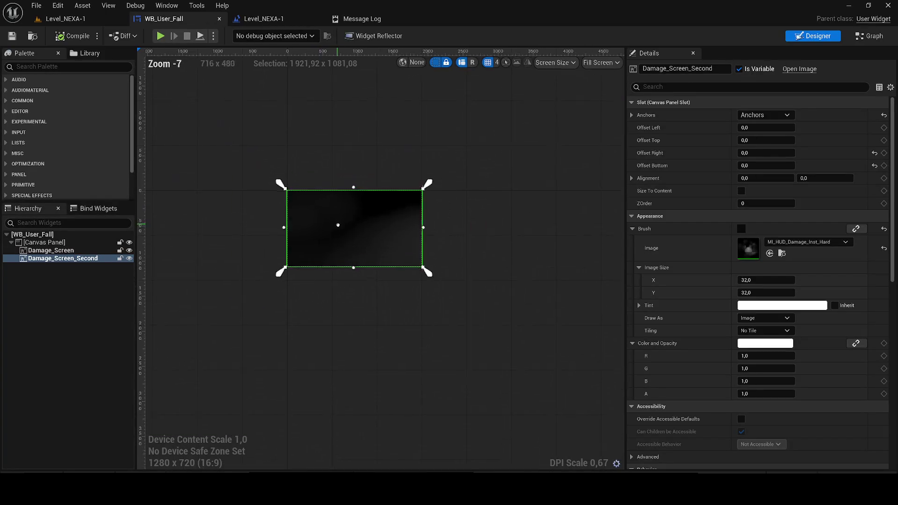
pyautogui.scroll(2, 342, 223)
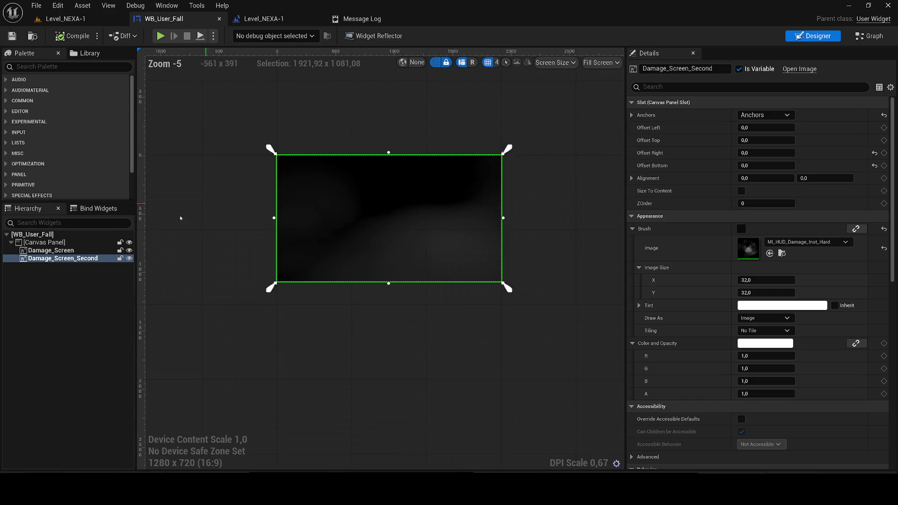
pyautogui.click(44, 242)
pyautogui.scroll(-2, 351, 106)
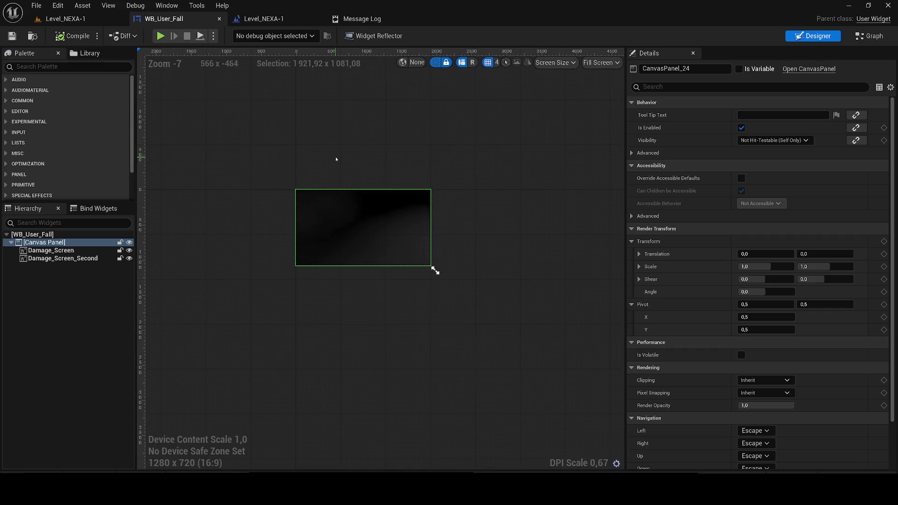
pyautogui.scroll(5, 364, 136)
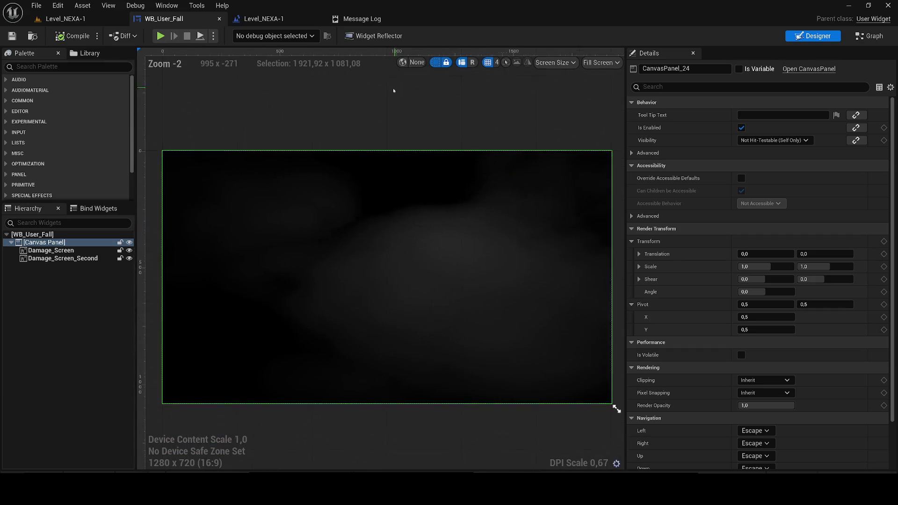
pyautogui.scroll(-2, 383, 102)
# - Set Damage_Screen_Second's Visibility to Hidden
pyautogui.click(73, 259)
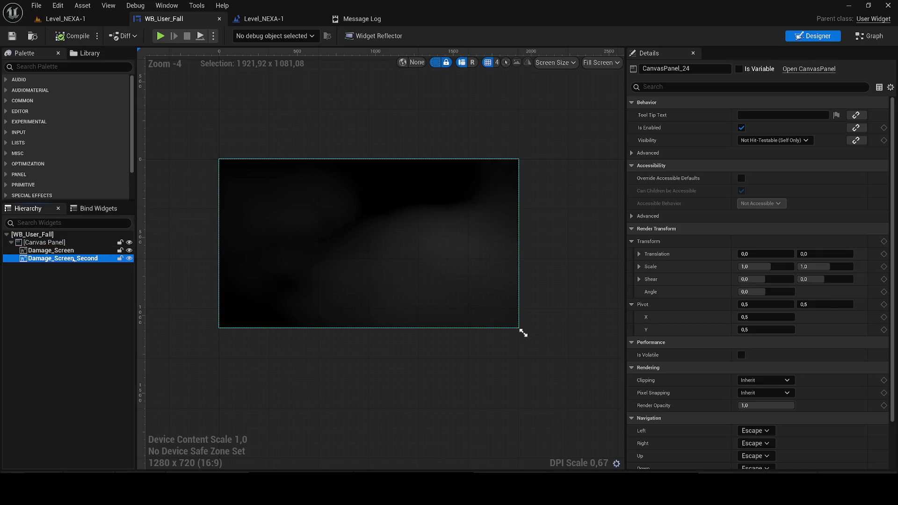
pyautogui.click(655, 88)
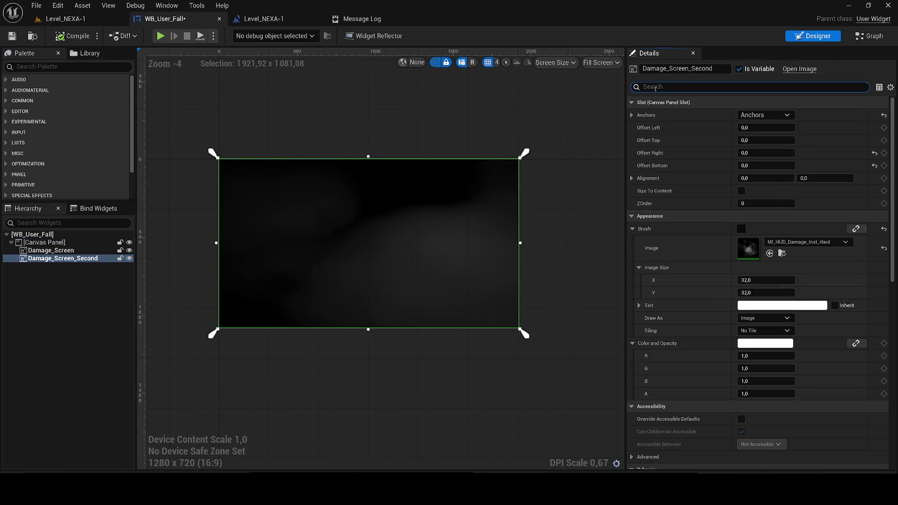
pyautogui.write('visi')
pyautogui.click(767, 115)
pyautogui.click(771, 142)
pyautogui.click(636, 87)
# - Keep Damage_Screen's Visibility at Visible and show the Animations panel
pyautogui.click(43, 251)
pyautogui.click(663, 87)
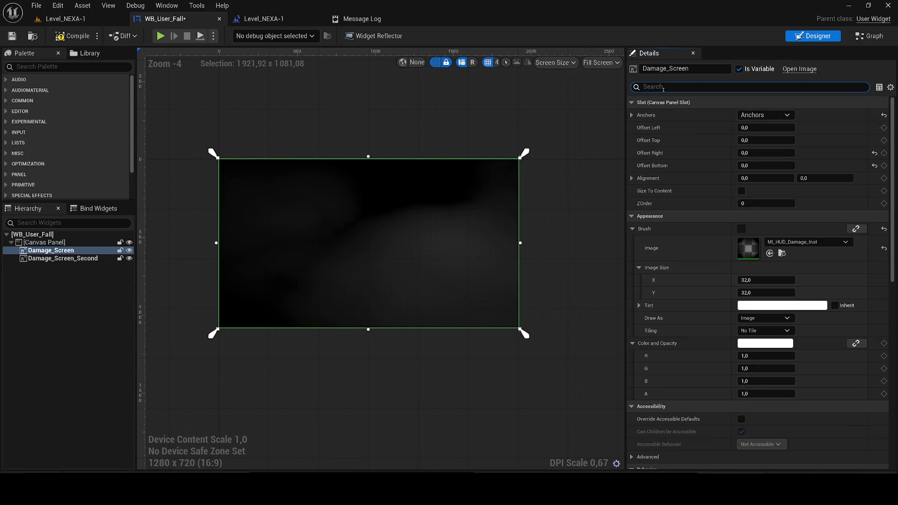
pyautogui.click(762, 115)
pyautogui.click(755, 133)
pyautogui.click(758, 115)
pyautogui.click(750, 124)
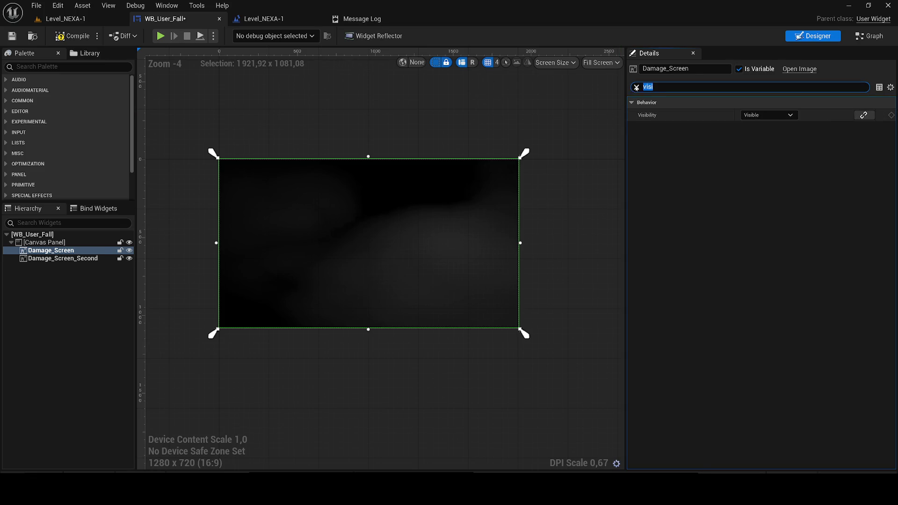
pyautogui.press('BackSpace')
pyautogui.click(167, 5)
pyautogui.click(190, 78)
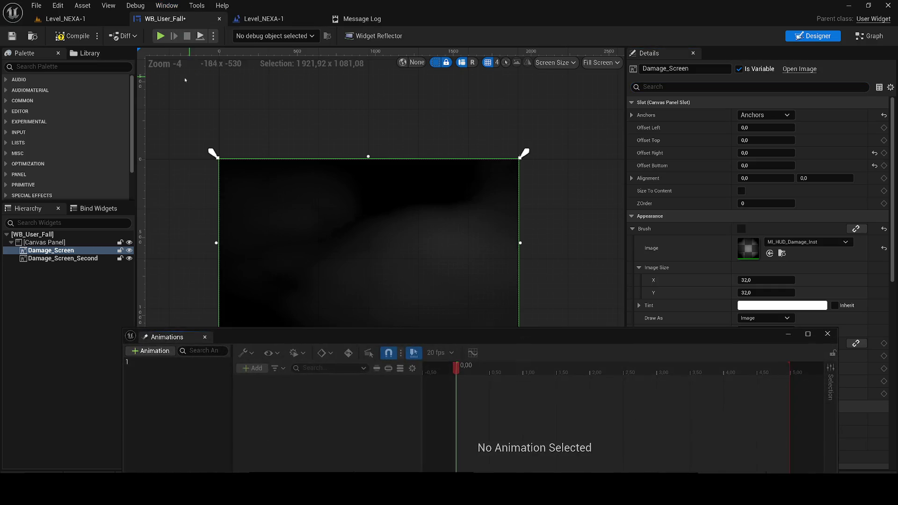
# - Create a widget animation named 2 with a Damage_Screen_Second track
pyautogui.click(150, 352)
pyautogui.write('2')
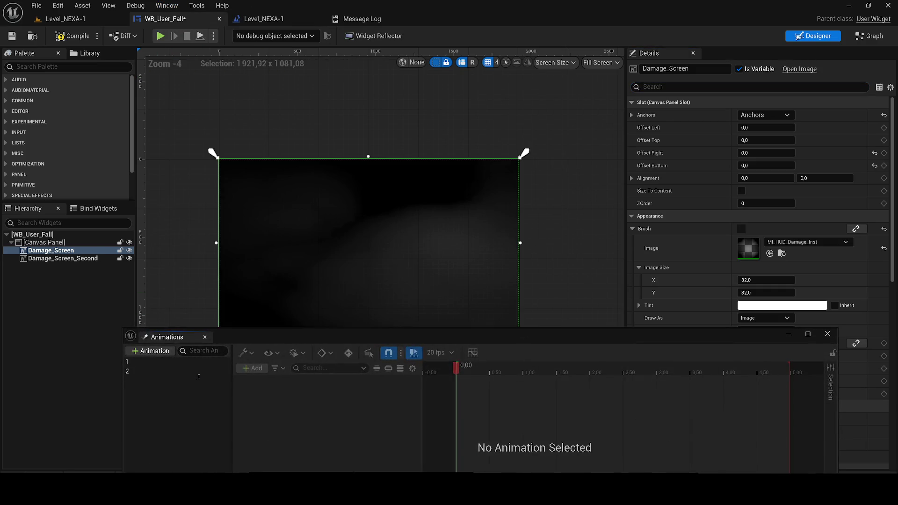
pyautogui.press('Return')
pyautogui.click(253, 368)
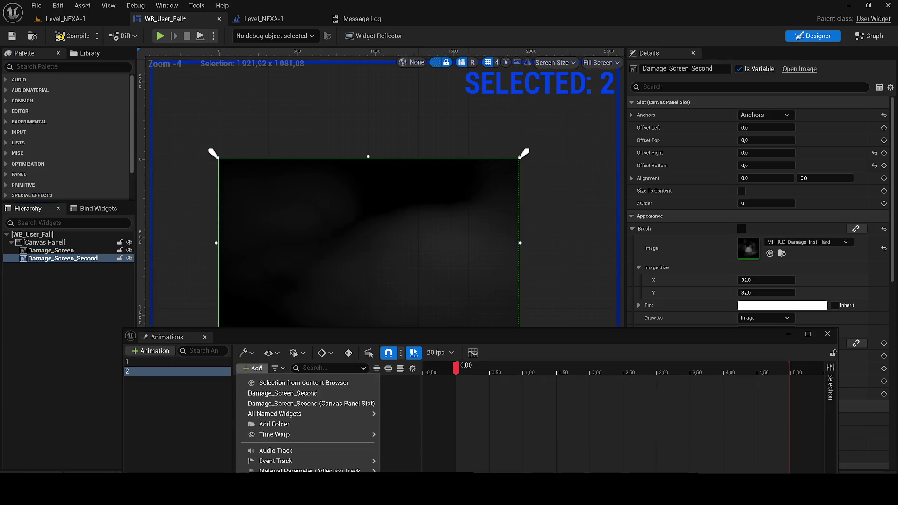
pyautogui.moveTo(288, 414)
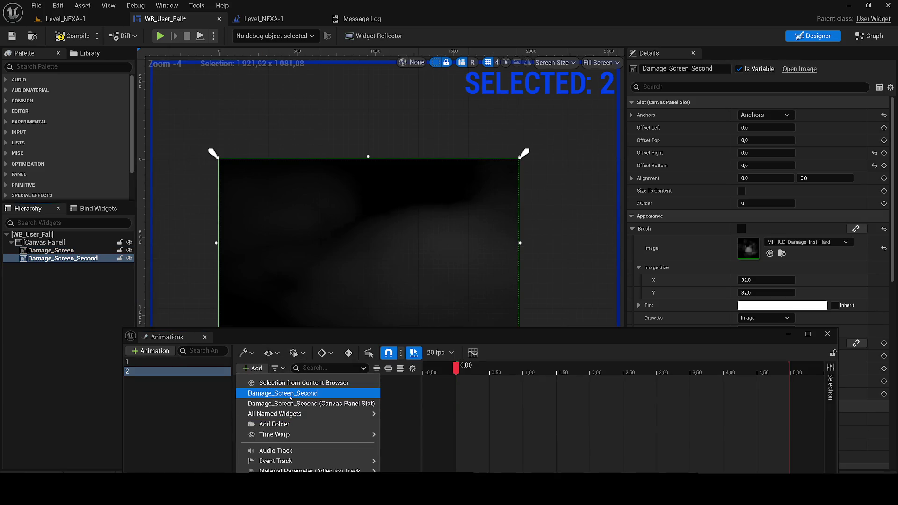
pyautogui.click(282, 393)
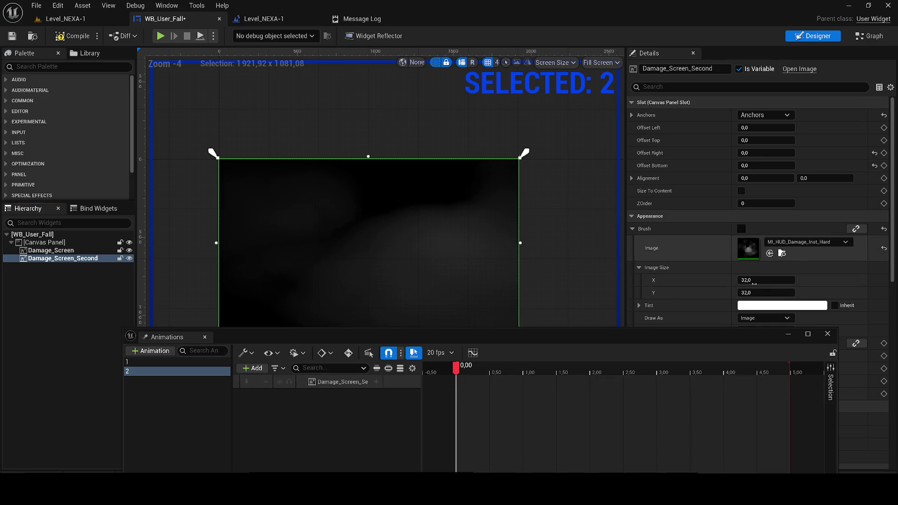
# - Key Damage_Screen_Second's opacity alpha at 0 at time 0,00 and 1 at 1,50 seconds
pyautogui.scroll(-5, 758, 281)
pyautogui.scroll(-2, 759, 280)
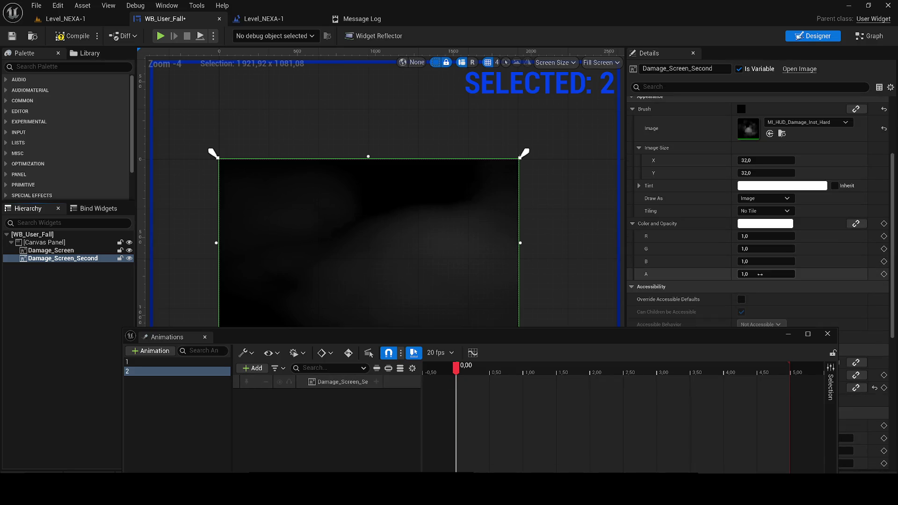
pyautogui.write('0')
pyautogui.press('Return')
pyautogui.click(884, 274)
pyautogui.moveTo(456, 367); pyautogui.dragTo(487, 370)
pyautogui.moveTo(558, 373); pyautogui.dragTo(557, 372)
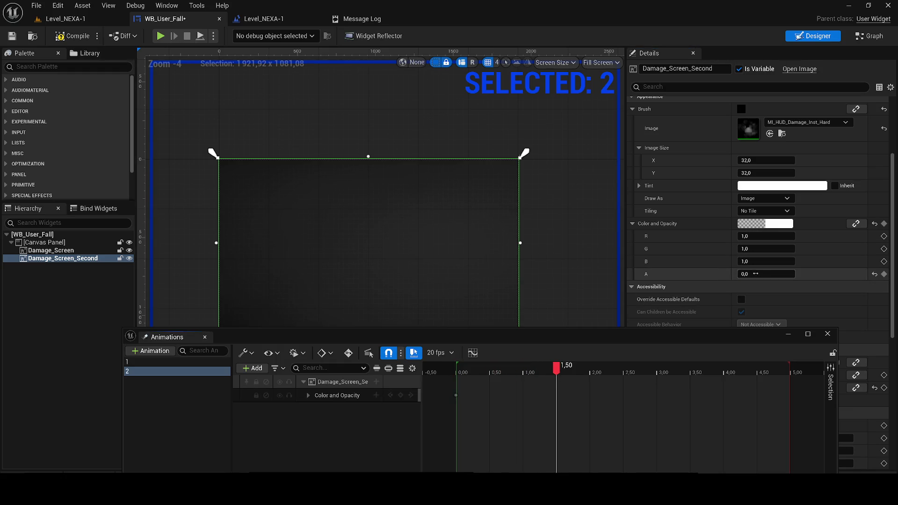
pyautogui.write('1')
pyautogui.press('Return')
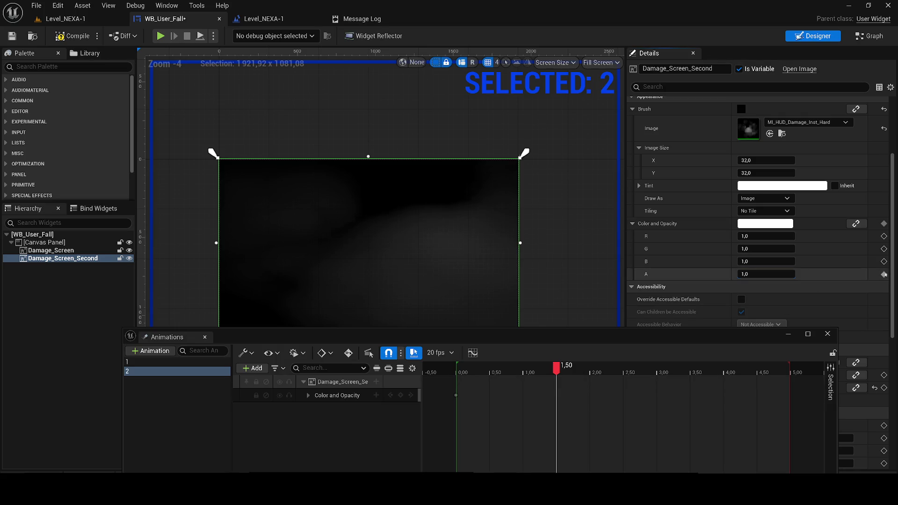
pyautogui.click(884, 275)
# - Preview the fade-in from the start, then close the Animations panel
pyautogui.moveTo(566, 364); pyautogui.dragTo(458, 367)
pyautogui.press('space')
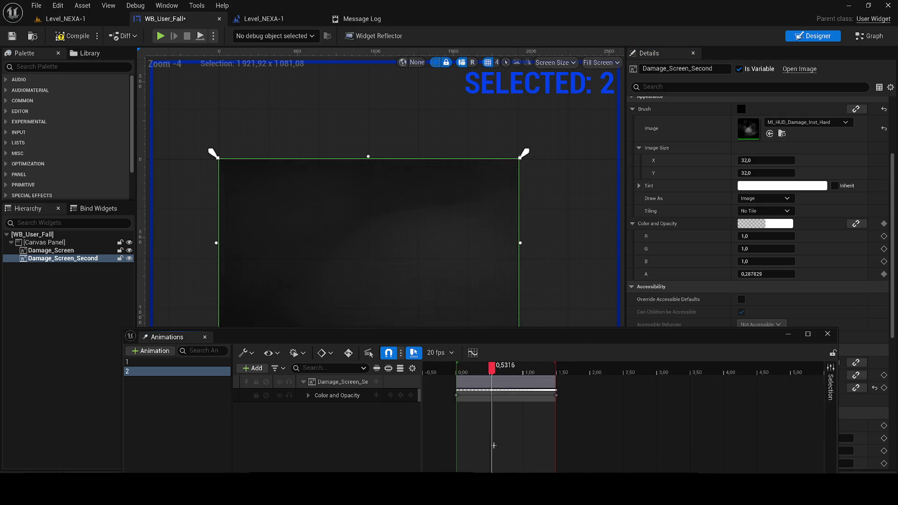
pyautogui.click(205, 337)
pyautogui.click(862, 38)
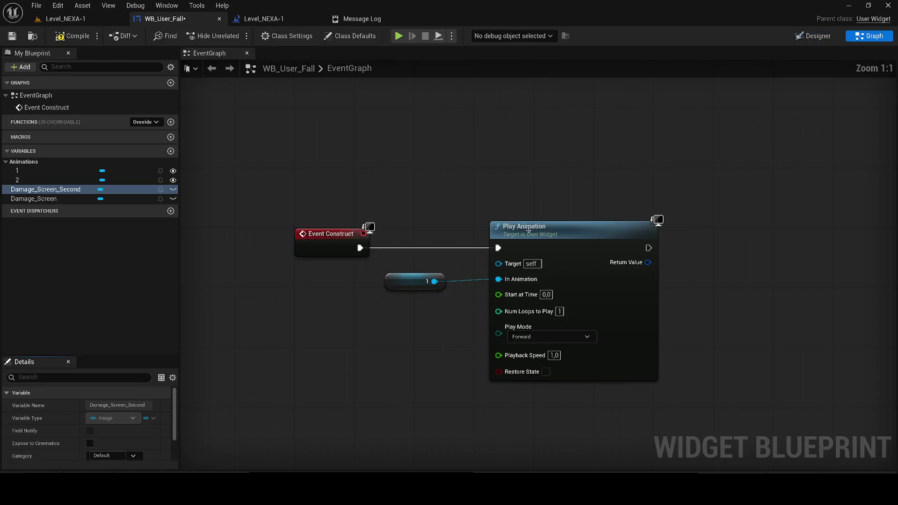
# - Add a 1,0-second Delay after the first Play Animation node
pyautogui.hotkey('ctrl', 'v')
pyautogui.doubleClick(641, 300)
pyautogui.write('1')
pyautogui.press('Return')
pyautogui.moveTo(604, 284); pyautogui.dragTo(508, 246)
pyautogui.moveTo(650, 267); pyautogui.dragTo(599, 232)
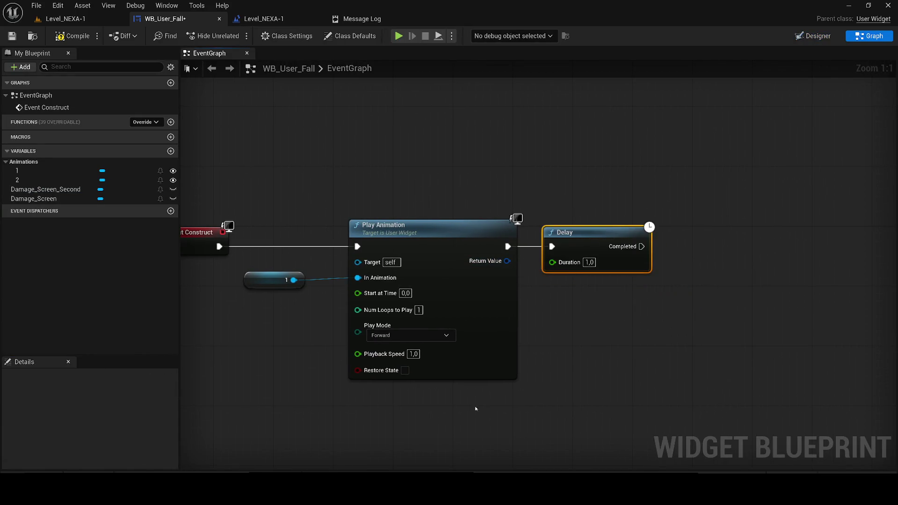
# - Copy Play Animation, wire it after the Delay, and make it play animation 2
pyautogui.moveTo(475, 392); pyautogui.dragTo(286, 278)
pyautogui.hotkey('ctrl', 'c')
pyautogui.hotkey('ctrl', 'v')
pyautogui.moveTo(641, 246); pyautogui.dragTo(726, 298)
pyautogui.moveTo(640, 332); pyautogui.dragTo(633, 281)
pyautogui.moveTo(387, 310); pyautogui.dragTo(387, 325)
pyautogui.moveTo(17, 179)
pyautogui.mouseDown()
pyautogui.moveTo(56, 183)
pyautogui.moveTo(402, 327)
pyautogui.moveTo(397, 322)
pyautogui.mouseUp()
pyautogui.moveTo(543, 282); pyautogui.dragTo(550, 263)
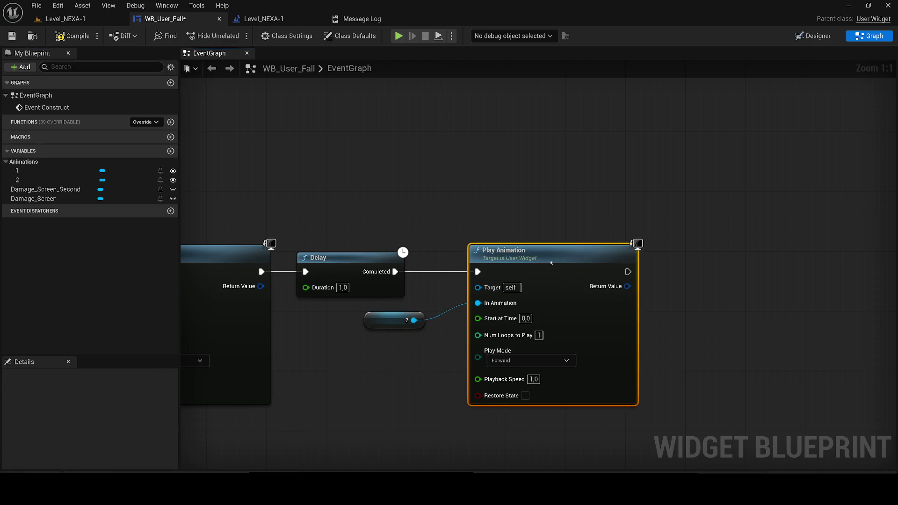
# - Insert a Set Visibility node after the Delay's completion
pyautogui.scroll(-1, 476, 320)
pyautogui.moveTo(411, 277); pyautogui.dragTo(357, 395)
pyautogui.write('set visi')
pyautogui.press('Return')
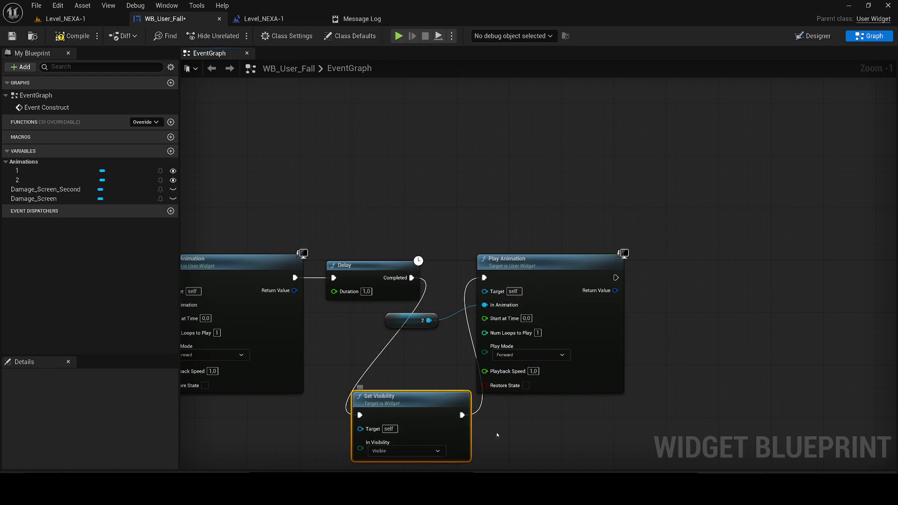
pyautogui.moveTo(360, 428)
pyautogui.mouseDown()
pyautogui.moveTo(430, 361)
pyautogui.moveTo(428, 322)
pyautogui.mouseUp()
pyautogui.click(434, 323)
# - Arrange Delay, Set Visibility and Play Animation into a tidy chain
pyautogui.moveTo(505, 258); pyautogui.dragTo(629, 251)
pyautogui.moveTo(379, 397)
pyautogui.mouseDown()
pyautogui.moveTo(490, 316)
pyautogui.moveTo(483, 267)
pyautogui.mouseUp()
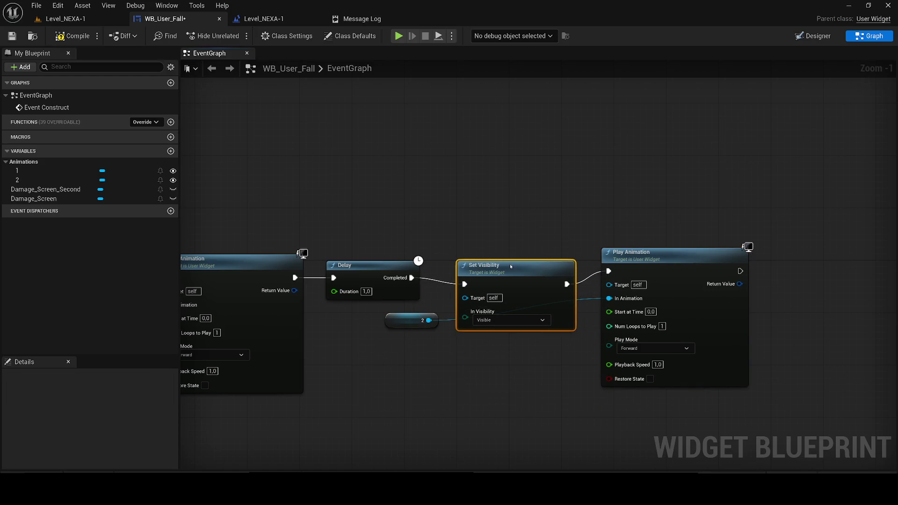
pyautogui.moveTo(630, 251); pyautogui.dragTo(687, 249)
pyautogui.moveTo(486, 271); pyautogui.dragTo(493, 265)
pyautogui.moveTo(691, 276); pyautogui.dragTo(678, 282)
pyautogui.moveTo(411, 322); pyautogui.dragTo(528, 354)
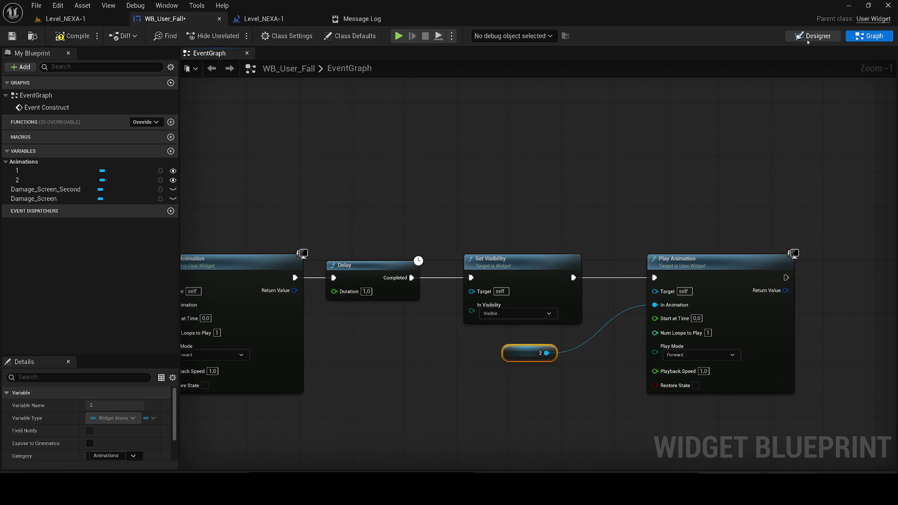
pyautogui.click(807, 38)
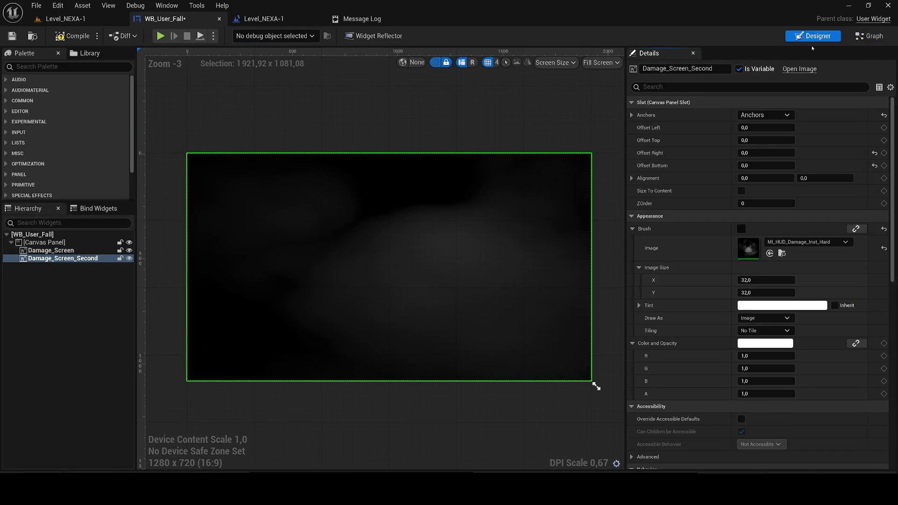
# - Wire Damage Screen Second into Set Visibility's Target and animation 2 into Play Animation
pyautogui.click(869, 36)
pyautogui.moveTo(34, 198)
pyautogui.mouseDown()
pyautogui.moveTo(326, 251)
pyautogui.moveTo(47, 192)
pyautogui.moveTo(534, 321)
pyautogui.moveTo(523, 353)
pyautogui.mouseUp()
pyautogui.moveTo(425, 325)
pyautogui.mouseDown()
pyautogui.moveTo(511, 283)
pyautogui.moveTo(514, 264)
pyautogui.mouseUp()
pyautogui.click(485, 282)
pyautogui.moveTo(394, 325)
pyautogui.mouseDown()
pyautogui.moveTo(296, 272)
pyautogui.moveTo(264, 299)
pyautogui.moveTo(328, 262)
pyautogui.mouseUp()
pyautogui.moveTo(17, 180)
pyautogui.mouseDown()
pyautogui.moveTo(395, 333)
pyautogui.moveTo(456, 341)
pyautogui.moveTo(519, 282)
pyautogui.moveTo(513, 279)
pyautogui.mouseUp()
pyautogui.click(413, 353)
# - Compile WB_User_Fall and play-test Level_NEXA-1, then return to the widget
pyautogui.click(62, 36)
pyautogui.click(66, 19)
pyautogui.click(235, 38)
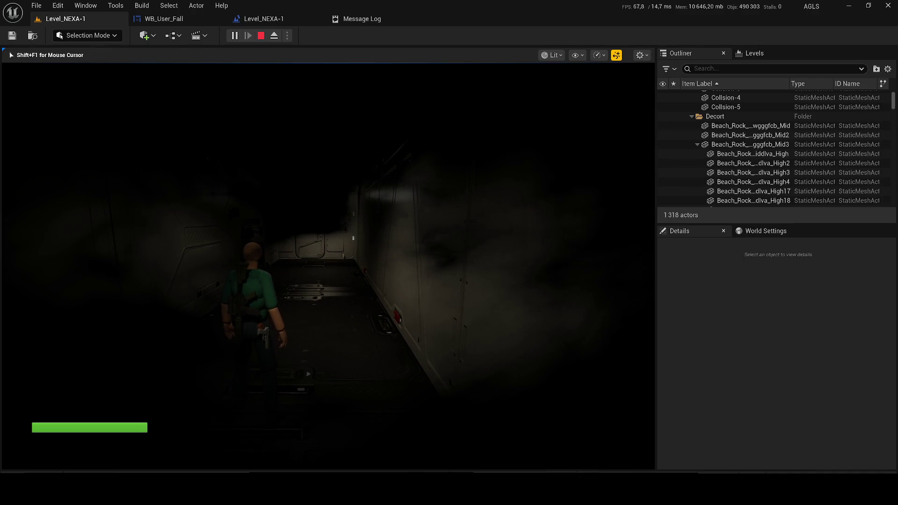
pyautogui.press('F8')
pyautogui.click(263, 19)
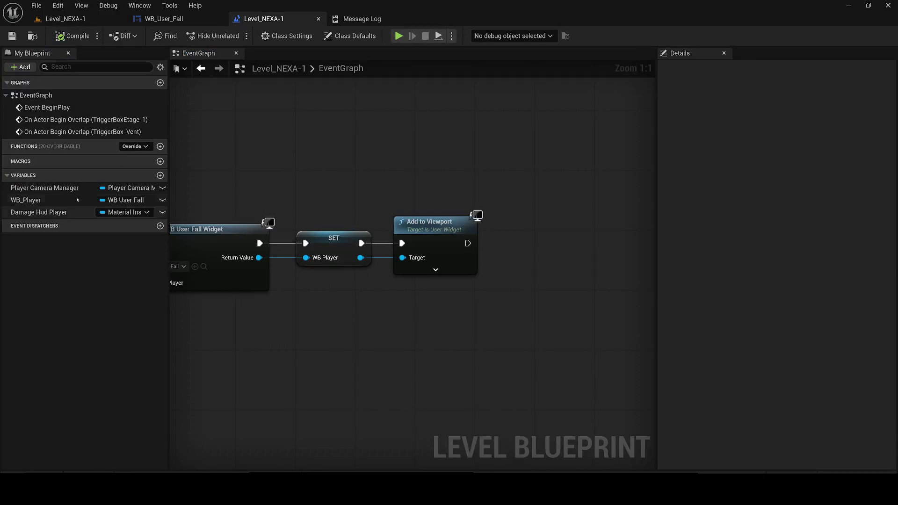
pyautogui.click(172, 19)
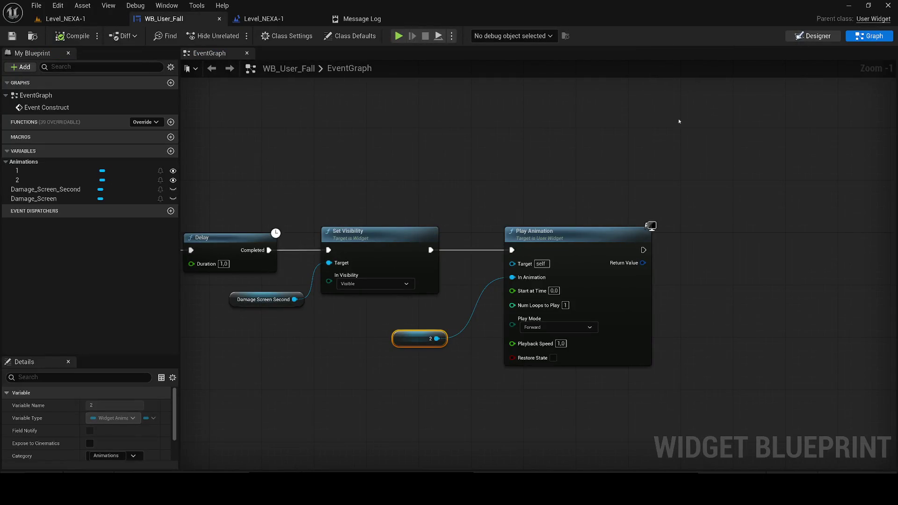
# - Duplicate the Damage_Screen_Second image in the Designer hierarchy
pyautogui.click(813, 36)
pyautogui.click(62, 258)
pyautogui.hotkey('ctrl', 'd')
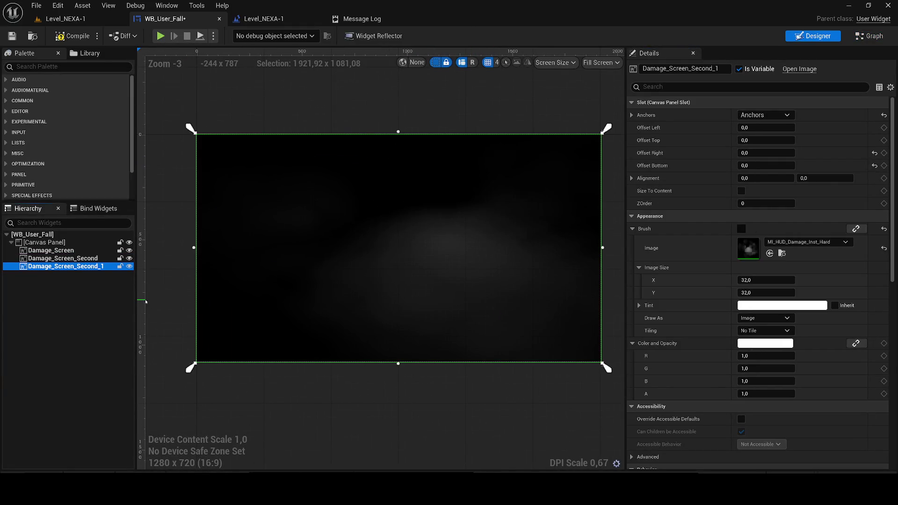
# - Begin renaming Damage_Screen_Second_1, trimming the end of its name
pyautogui.press('F2')
pyautogui.press('BackSpace')
pyautogui.press('BackSpace')
pyautogui.press('BackSpace')
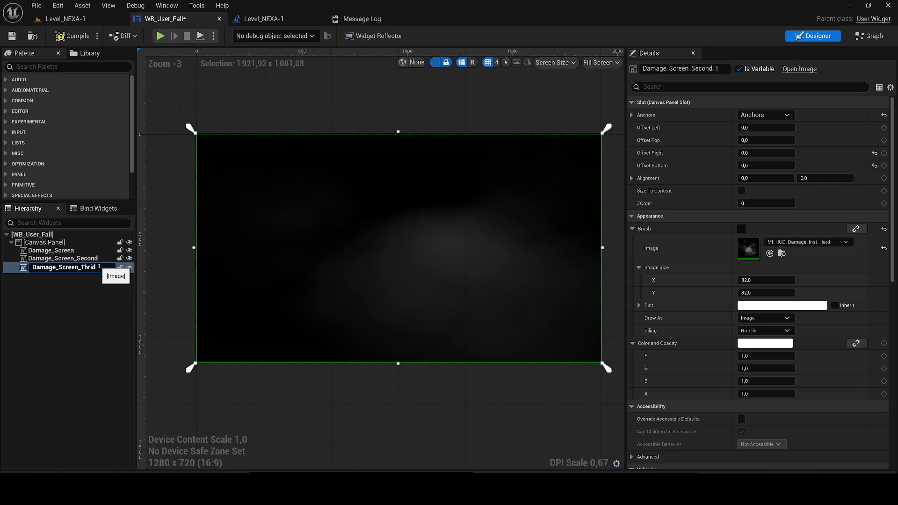
# - Confirm the name Damage_Screen_Thrid and check Damage_Screen_Second's visibility property
pyautogui.press('Return')
pyautogui.click(62, 258)
pyautogui.click(691, 90)
pyautogui.write('visi')
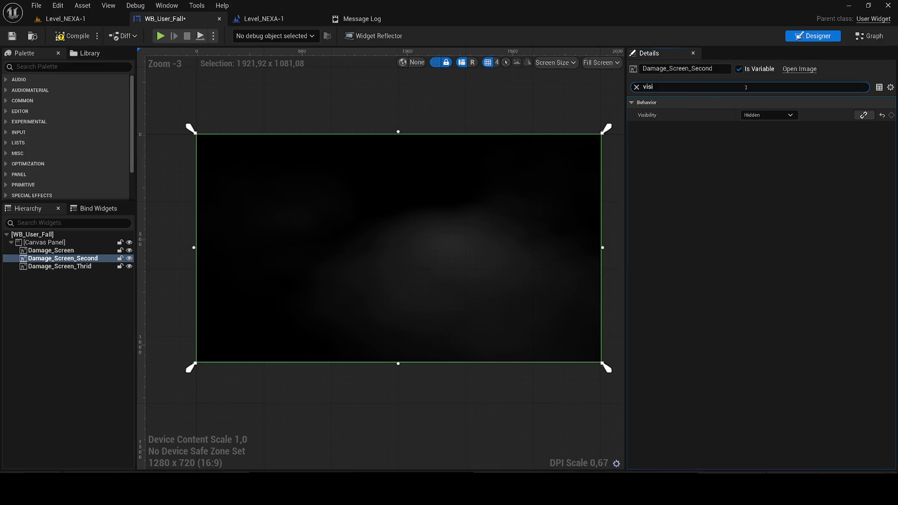
pyautogui.click(637, 87)
pyautogui.click(60, 266)
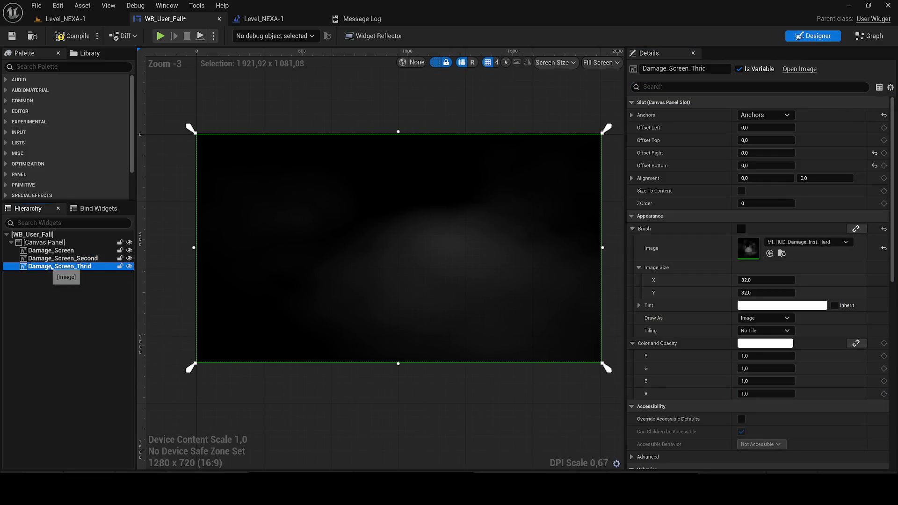
# - Save the widget and duplicate MI_HUD_Damage_Inst_Hard as MI_HUD_Damage_Inst_Third
pyautogui.hotkey('ctrl', 'space')
pyautogui.click(374, 345)
pyautogui.hotkey('ctrl', 's')
pyautogui.click(336, 357)
pyautogui.hotkey('ctrl', 'd')
pyautogui.press('BackSpace')
pyautogui.press('BackSpace')
pyautogui.press('BackSpace')
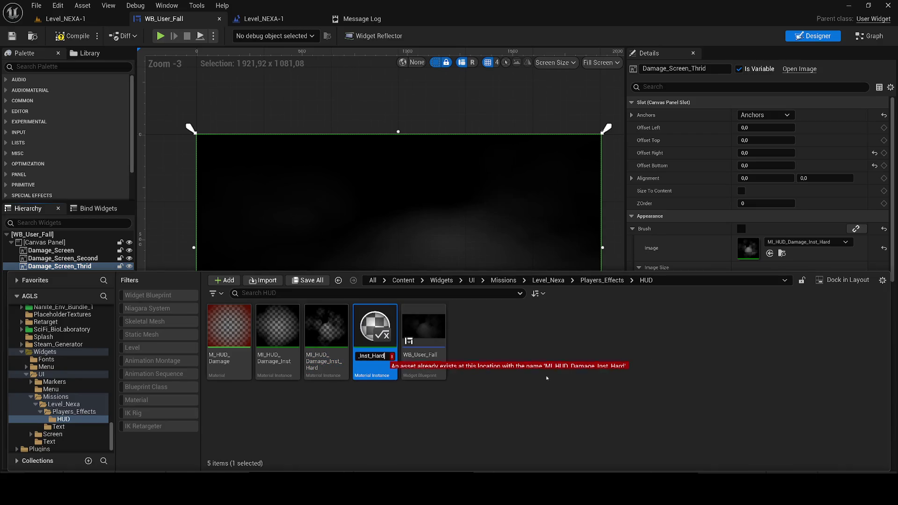
pyautogui.press('BackSpace')
pyautogui.write('Soft')
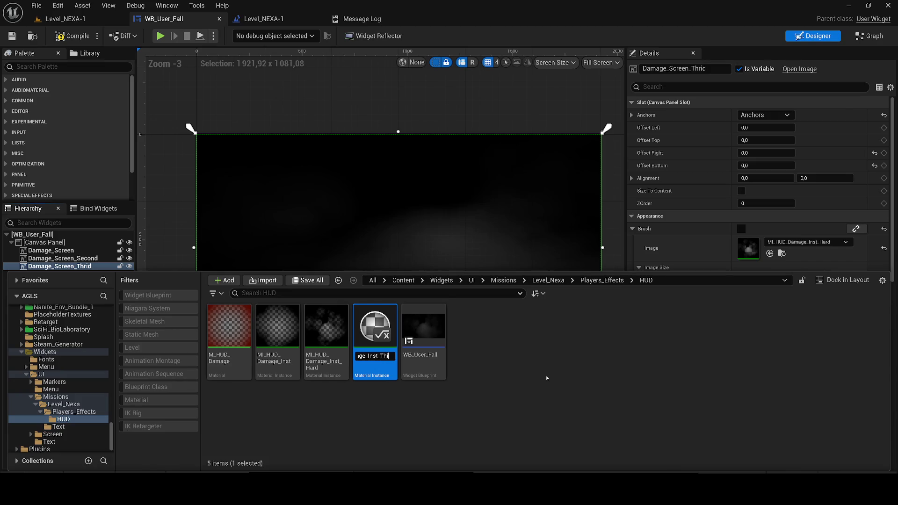
pyautogui.press('Return')
# - Set the Damage_Screen image's Visibility to Hidden
pyautogui.moveTo(384, 341)
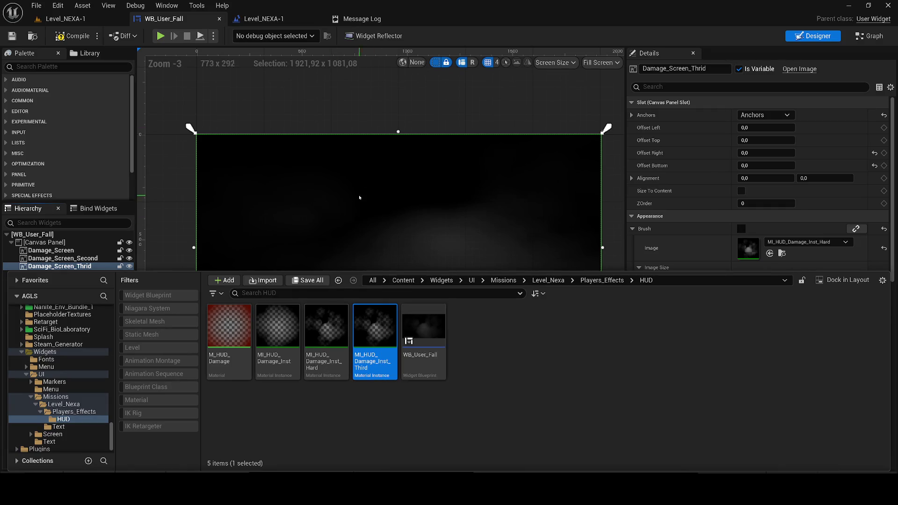
pyautogui.click(80, 258)
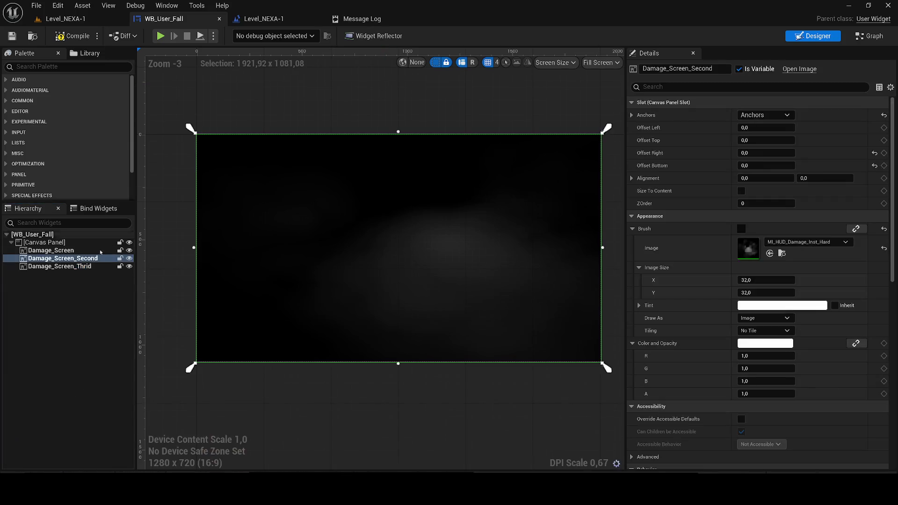
pyautogui.click(86, 251)
pyautogui.click(675, 89)
pyautogui.write('visi')
pyautogui.click(767, 115)
pyautogui.click(760, 142)
pyautogui.click(636, 87)
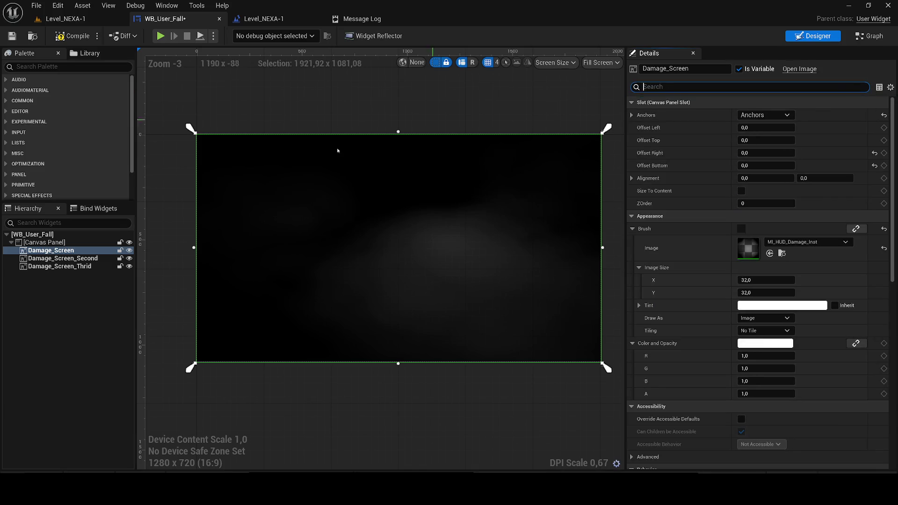
# - Compile and save WB_User_Fall, locate MI_HUD_Damage_Inst_Third, and return to Level_NEXA-1
pyautogui.click(59, 266)
pyautogui.press('F7')
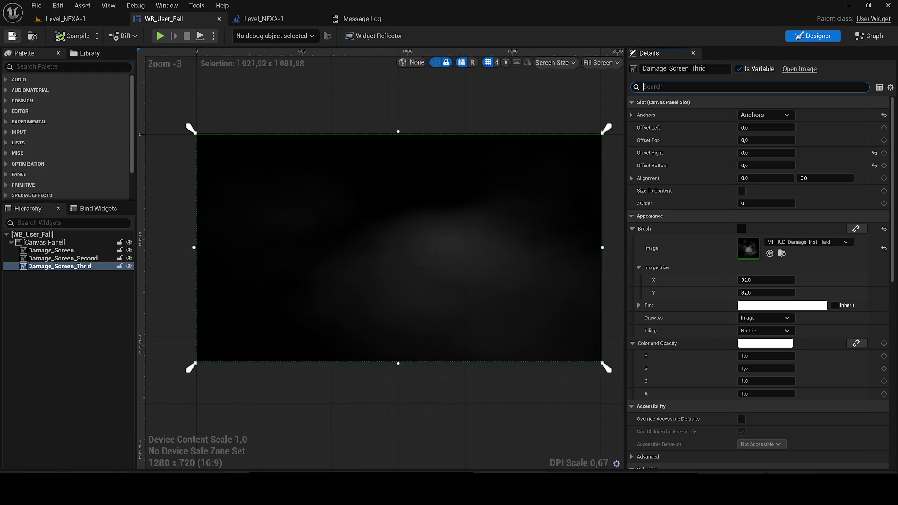
pyautogui.hotkey('ctrl', 's')
pyautogui.hotkey('ctrl', 'space')
pyautogui.click(383, 338)
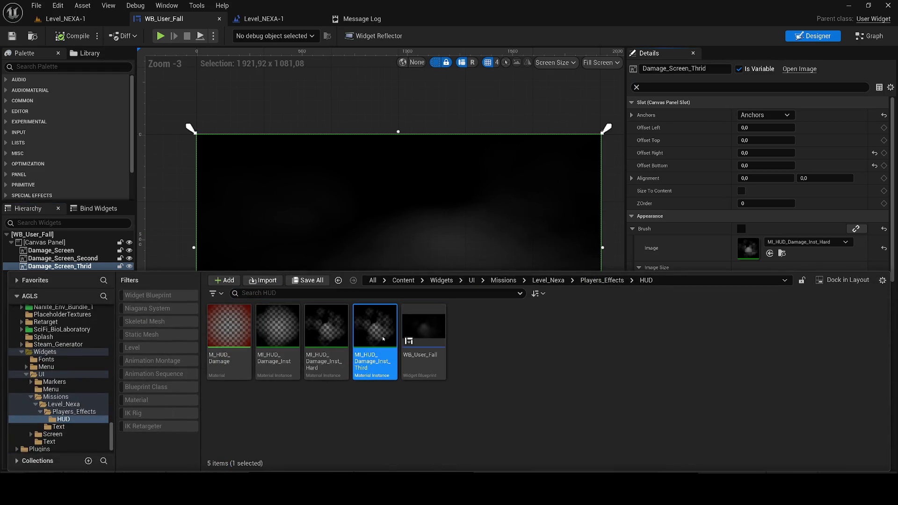
pyautogui.hotkey('ctrl', 'space')
pyautogui.click(65, 19)
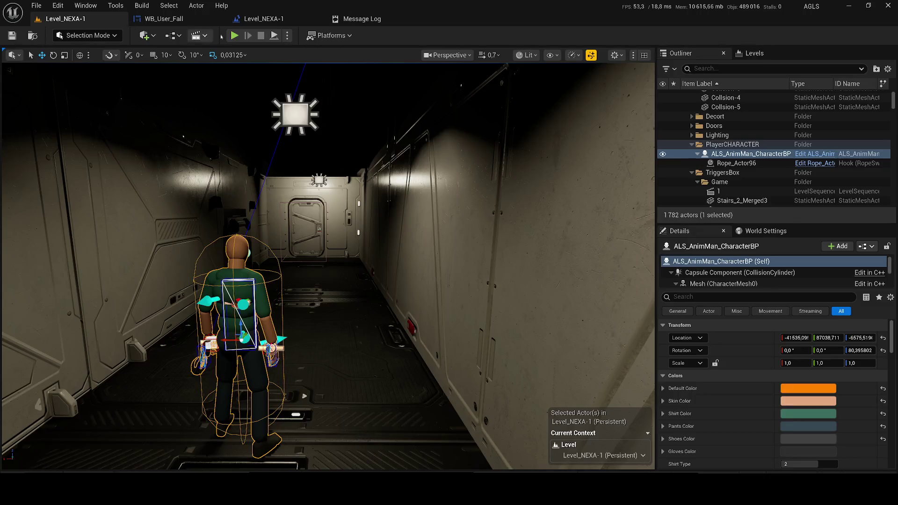
# - Run and stop a quick Level_NEXA-1 play test, then return to WB_User_Fall
pyautogui.hotkey('alt', 'p')
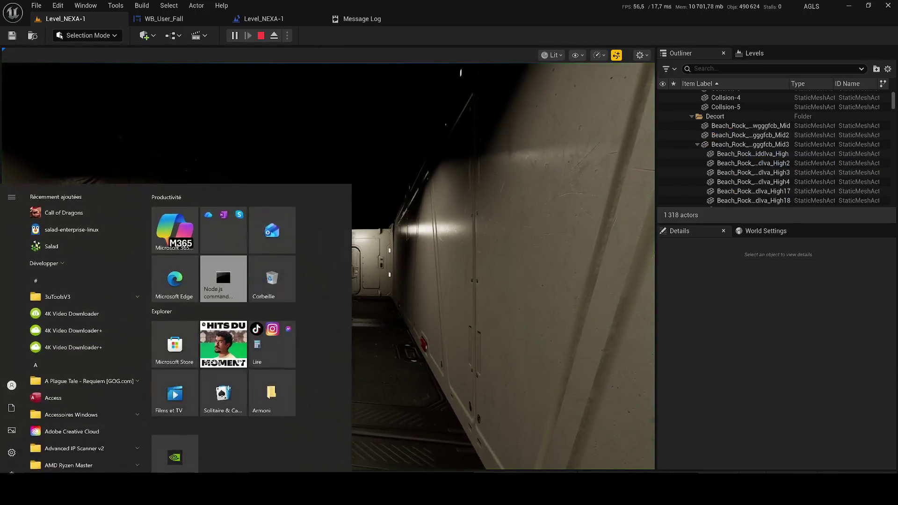
pyautogui.press('Escape')
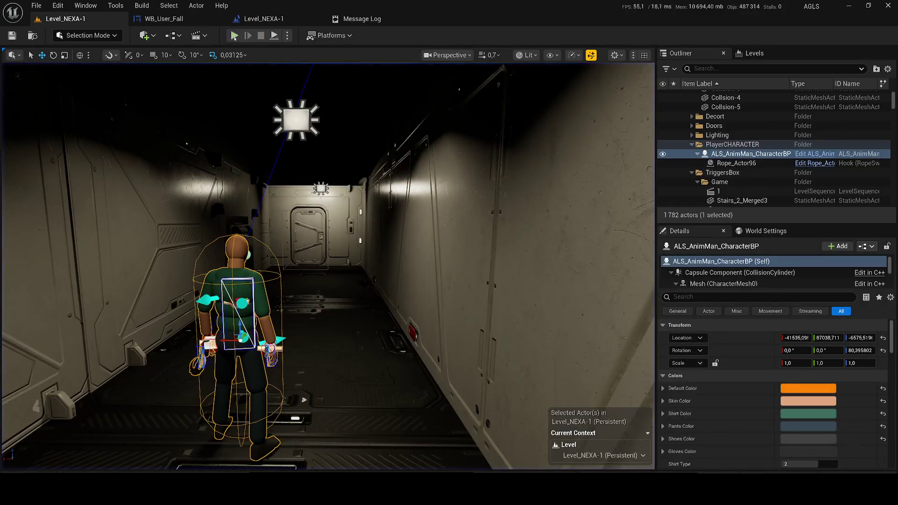
pyautogui.click(188, 21)
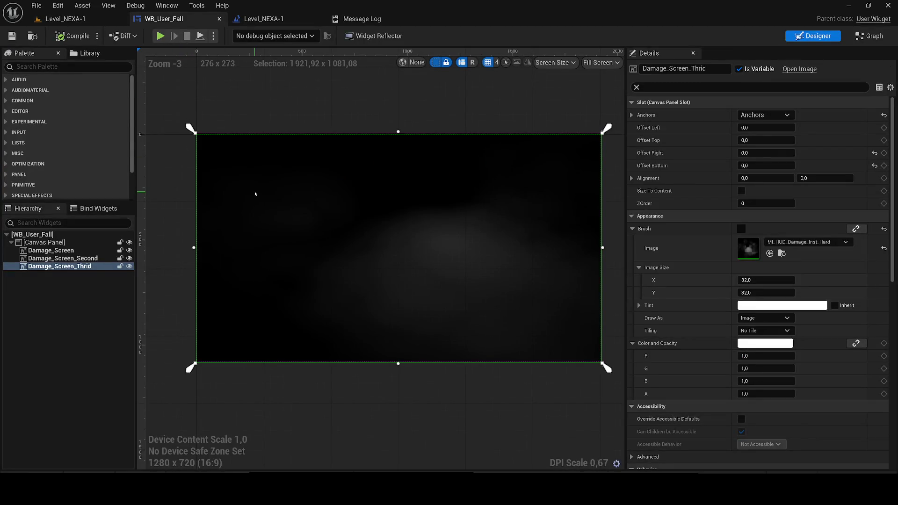
# - Set Damage_Screen_Thrid's Visibility to Visible
pyautogui.click(658, 89)
pyautogui.write('si')
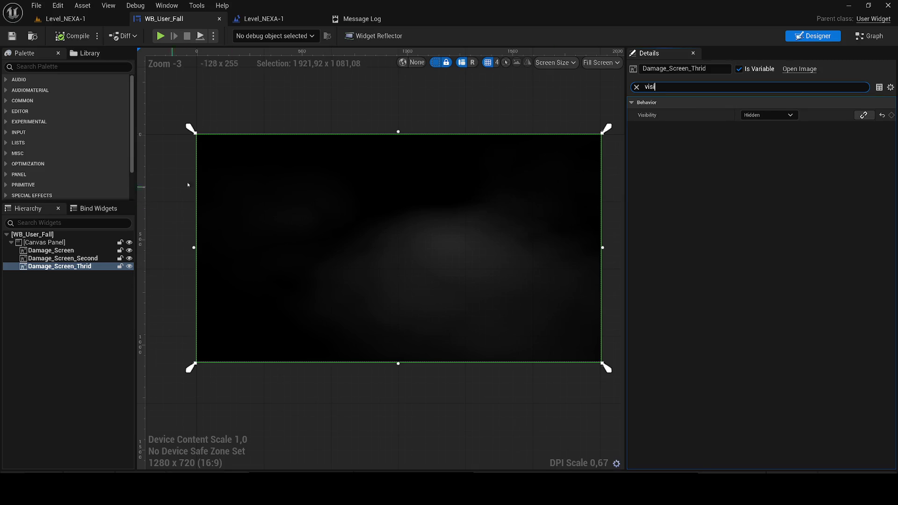
pyautogui.click(767, 115)
pyautogui.click(755, 126)
pyautogui.click(92, 257)
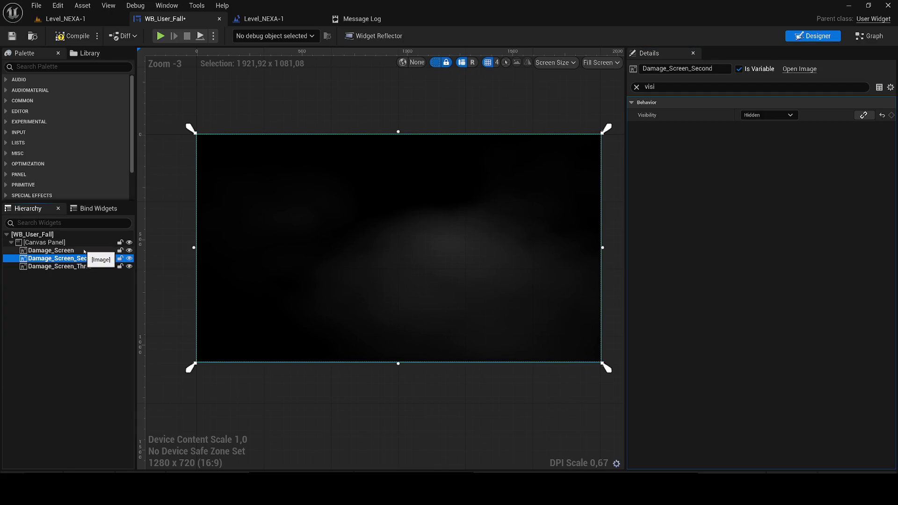
pyautogui.keyDown('ctrl'); pyautogui.click(84, 252); pyautogui.keyUp('ctrl')
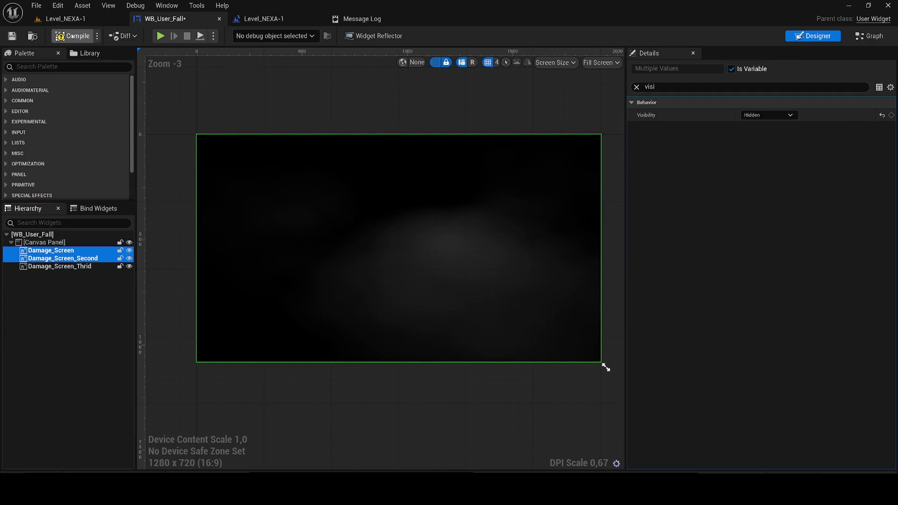
pyautogui.click(83, 5)
# - Play Level_NEXA-1 to see the smoky overlay, then reselect Damage_Screen_Thrid
pyautogui.click(65, 19)
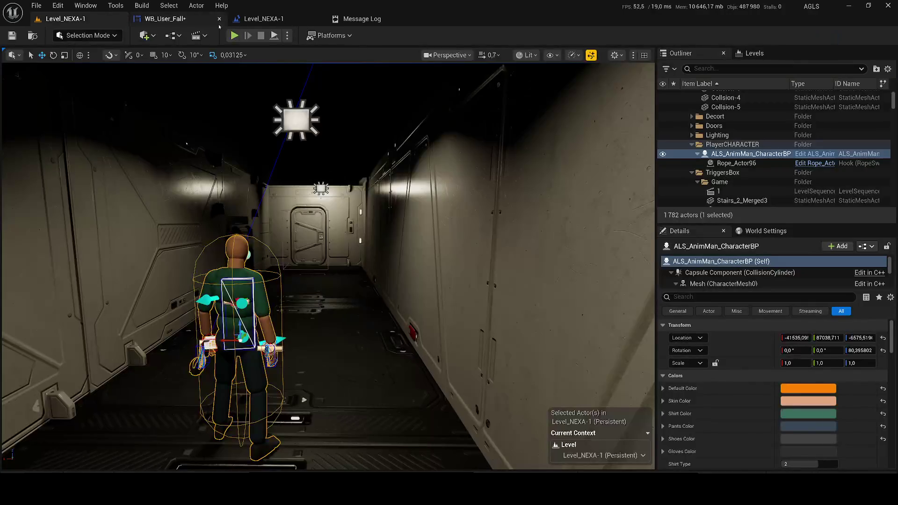
pyautogui.hotkey('alt', 'p')
pyautogui.press('super')
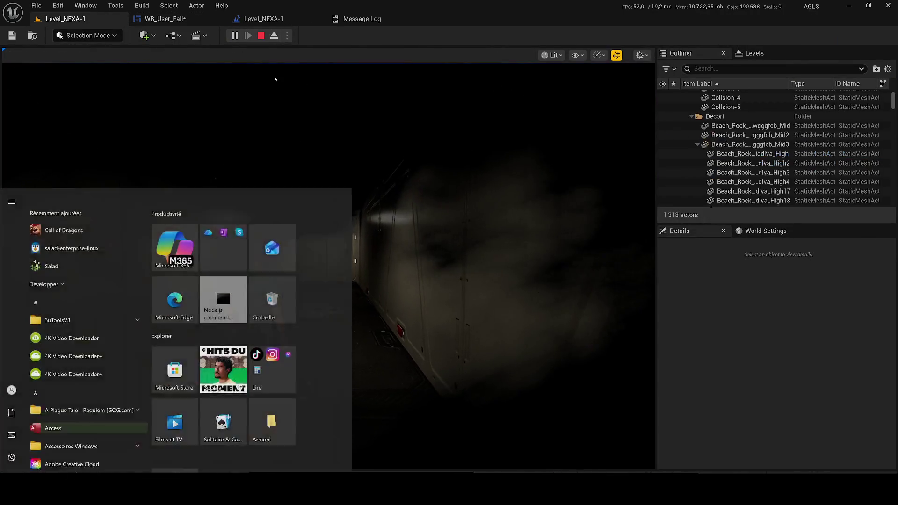
pyautogui.press('Escape')
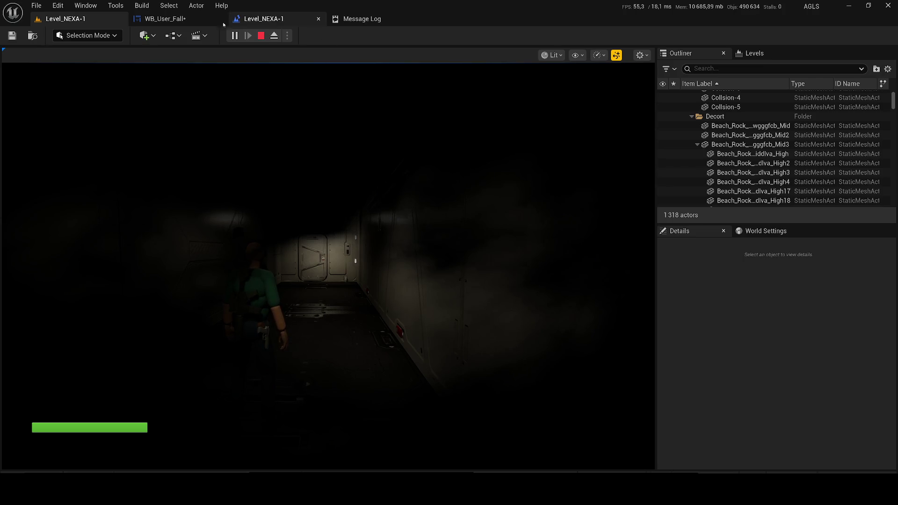
pyautogui.click(164, 18)
pyautogui.click(59, 266)
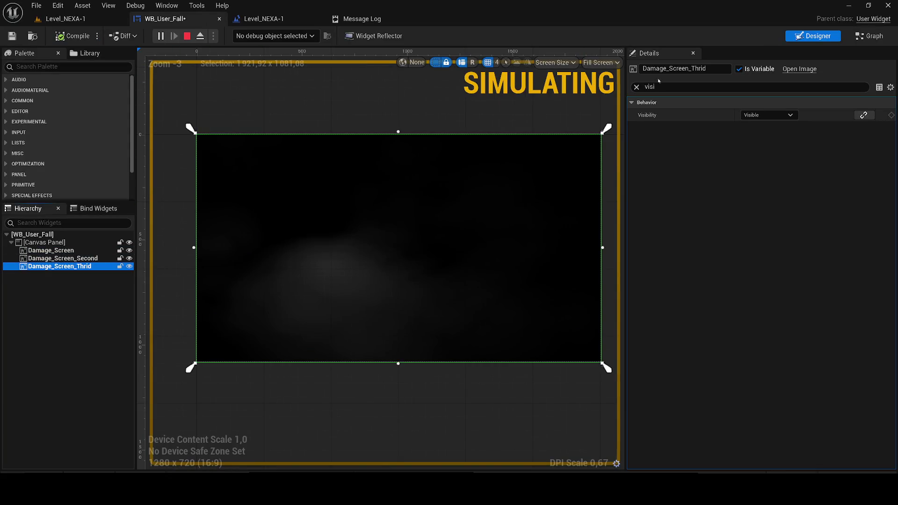
# - Assign MI_HUD_Damage_Inst_Third to Damage_Screen_Thrid's Brush Image
pyautogui.click(636, 87)
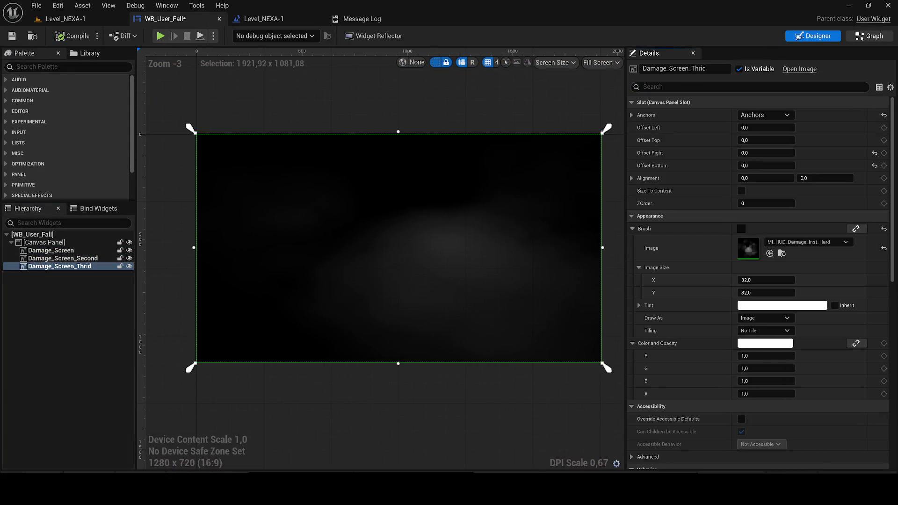
pyautogui.click(868, 36)
pyautogui.scroll(-3, 537, 220)
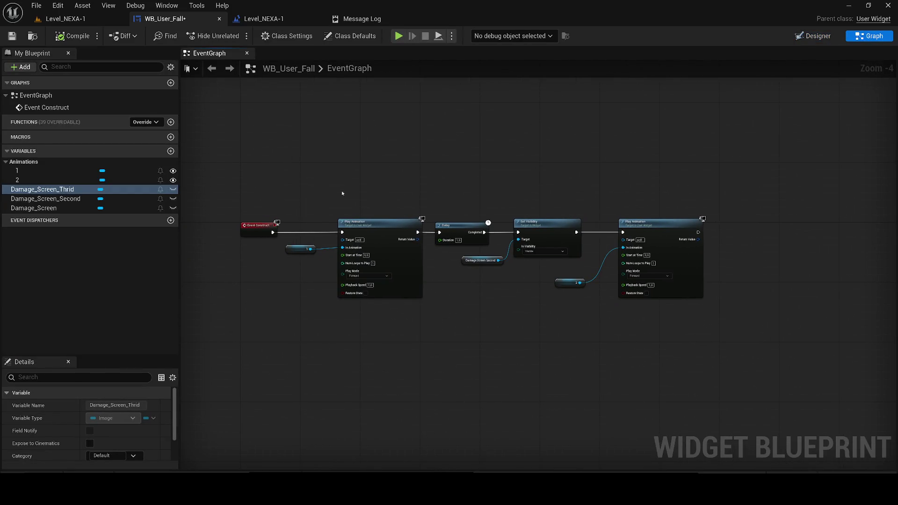
pyautogui.click(813, 36)
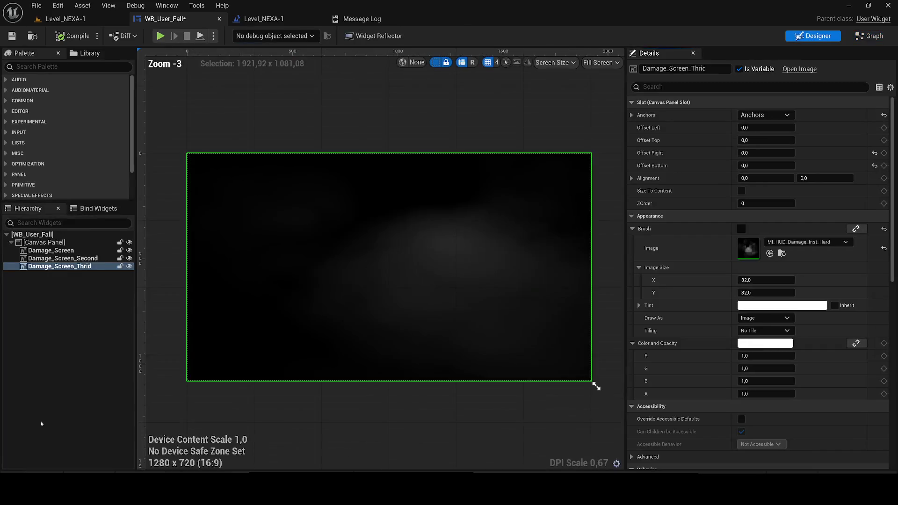
pyautogui.hotkey('ctrl', 'space')
pyautogui.moveTo(388, 380); pyautogui.dragTo(748, 247)
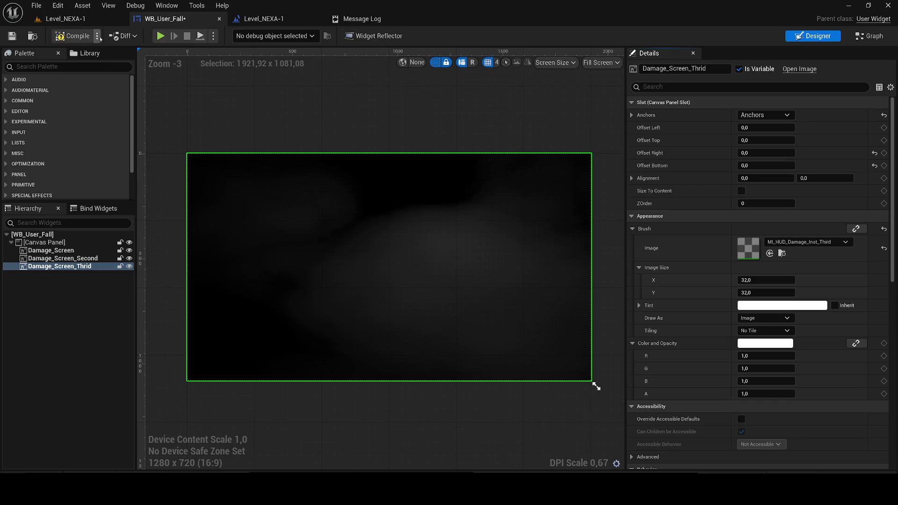
# - Play Level_NEXA-1 to view the new damage overlay
pyautogui.click(65, 19)
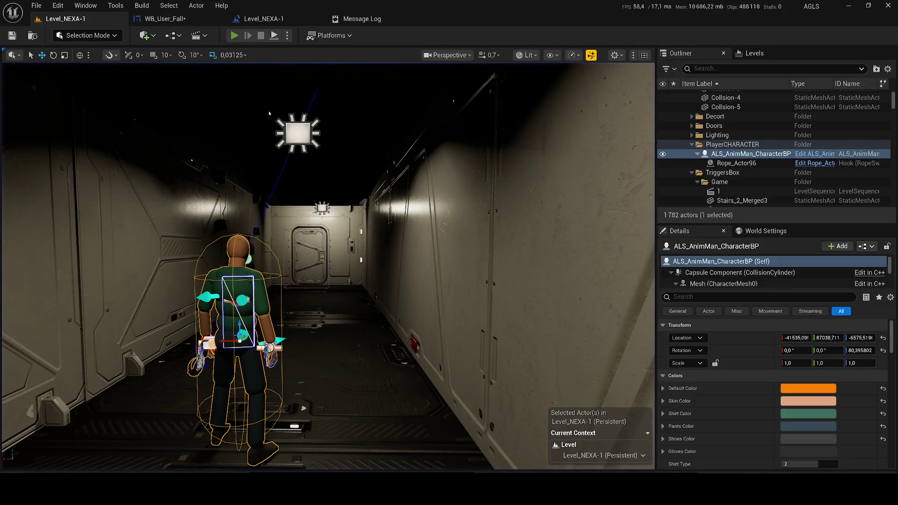
pyautogui.hotkey('alt', 'p')
pyautogui.press('super')
pyautogui.click(223, 262)
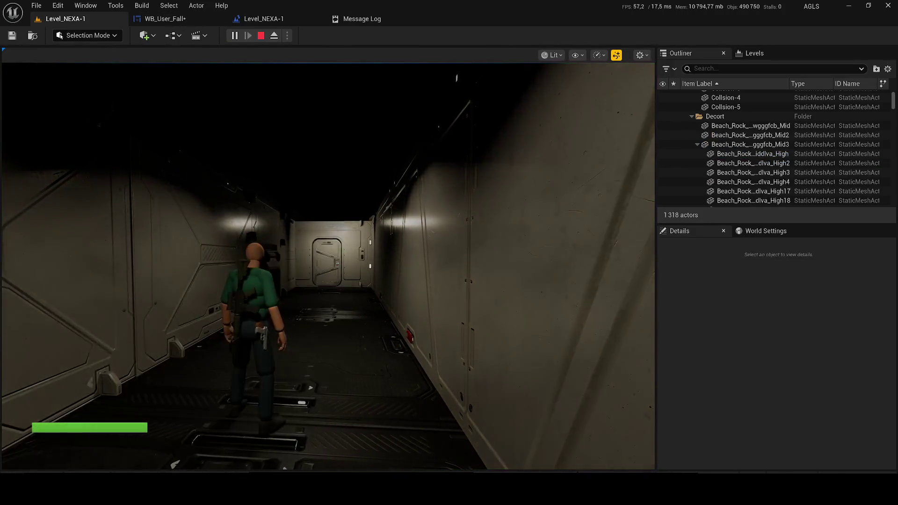
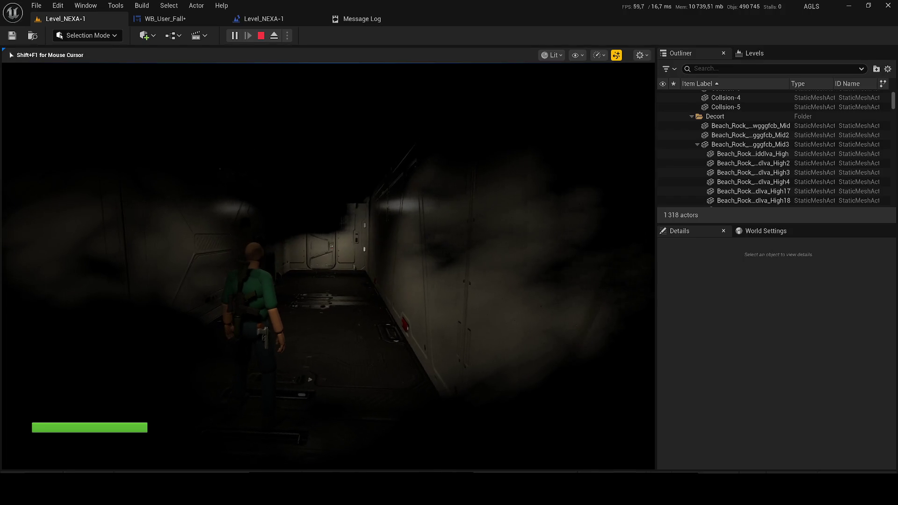
# - Stop the running playtest and start a fresh Play In Editor session of the corridor level
pyautogui.press('Escape')
pyautogui.hotkey('alt', 'p')
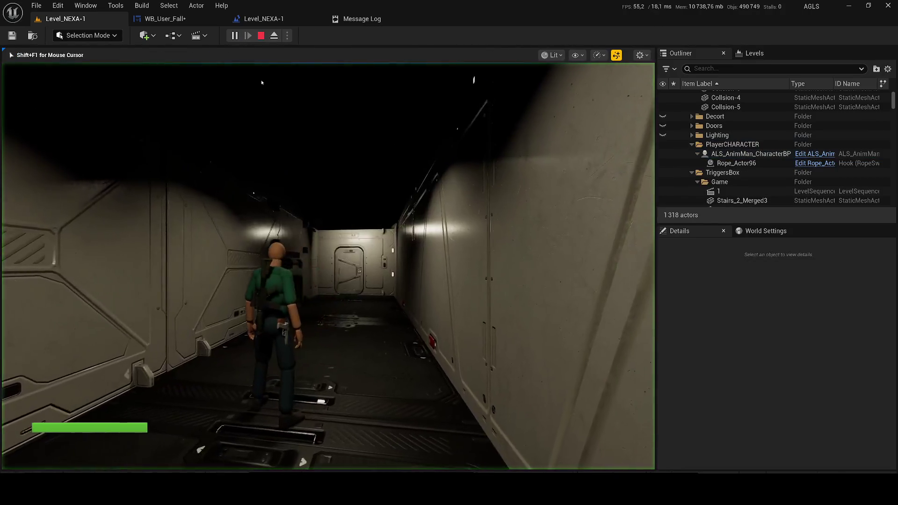
pyautogui.press('super')
pyautogui.press('super')
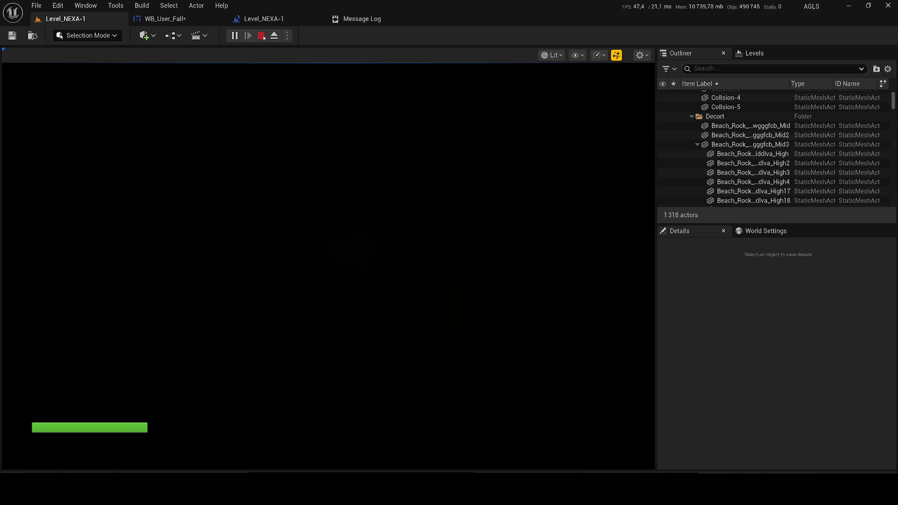
# - Stop the playtest and toggle WB_User_Fall's Damage_Screen visibility to Hidden, then back to Visible
pyautogui.click(263, 37)
pyautogui.click(164, 19)
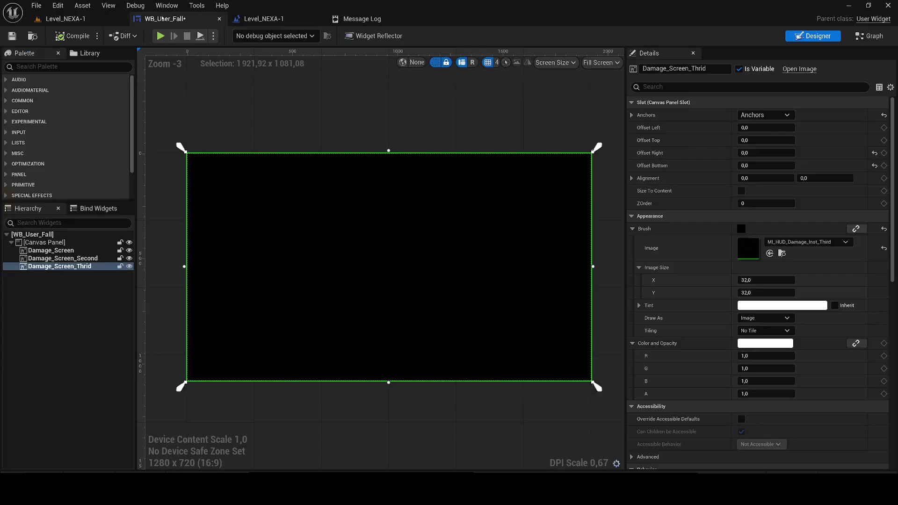
pyautogui.scroll(-2, 480, 105)
pyautogui.scroll(1, 479, 104)
pyautogui.click(717, 84)
pyautogui.write('si')
pyautogui.click(766, 114)
pyautogui.click(757, 136)
pyautogui.click(51, 250)
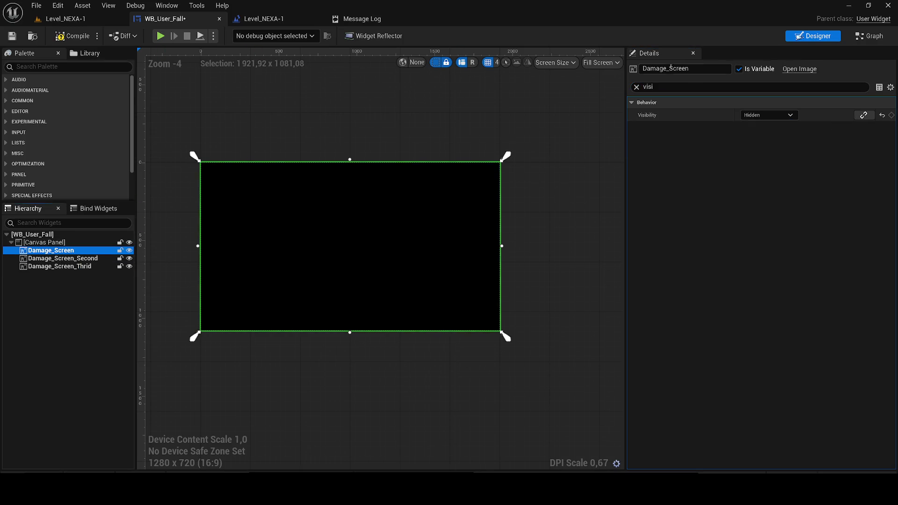
pyautogui.click(767, 115)
pyautogui.click(752, 123)
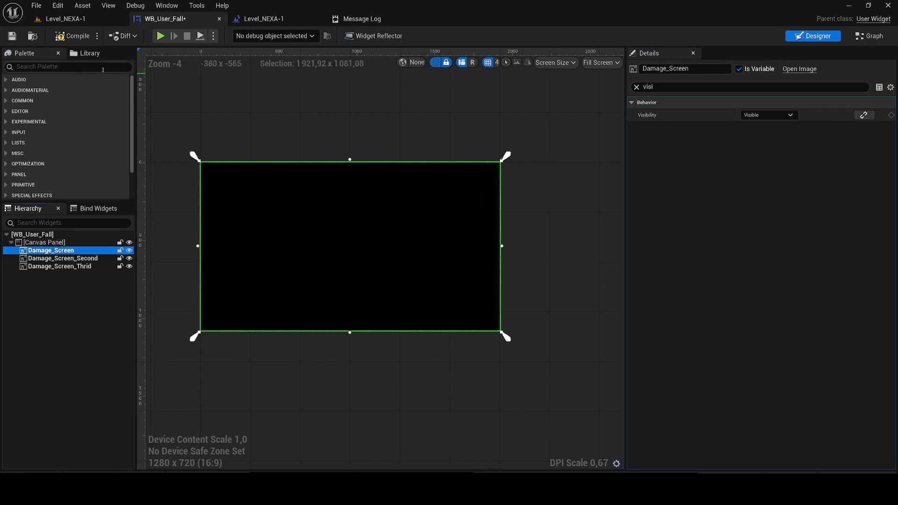
# - Compile and save WB_User_Fall, then show the Animations panel listing animations 1 and 2
pyautogui.click(73, 36)
pyautogui.click(12, 35)
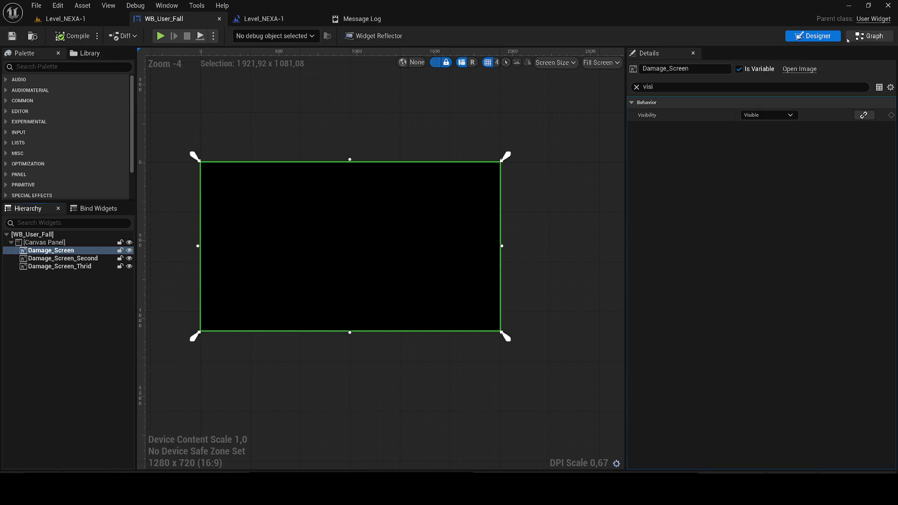
pyautogui.click(866, 36)
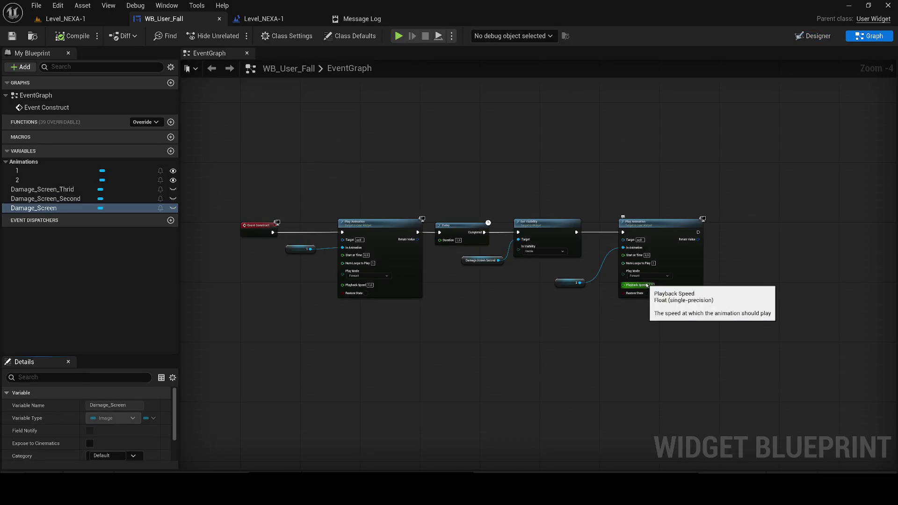
pyautogui.click(813, 36)
pyautogui.click(167, 5)
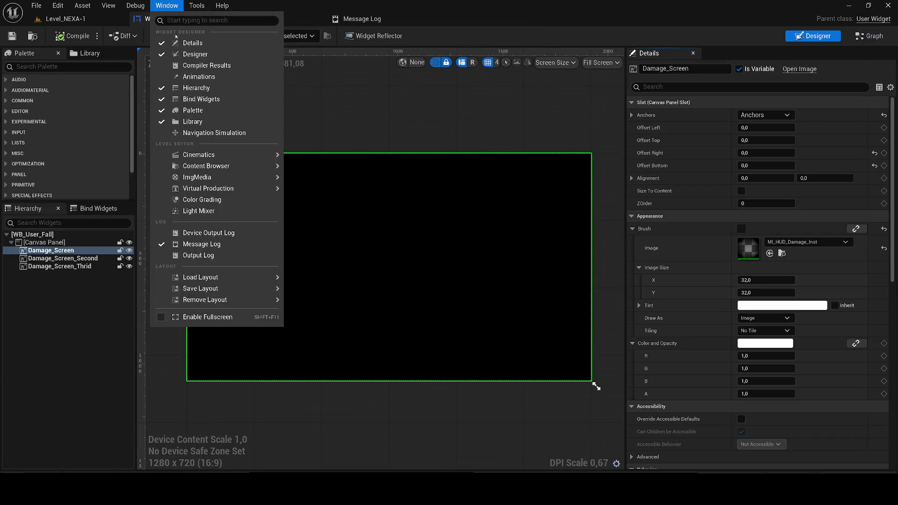
pyautogui.click(180, 77)
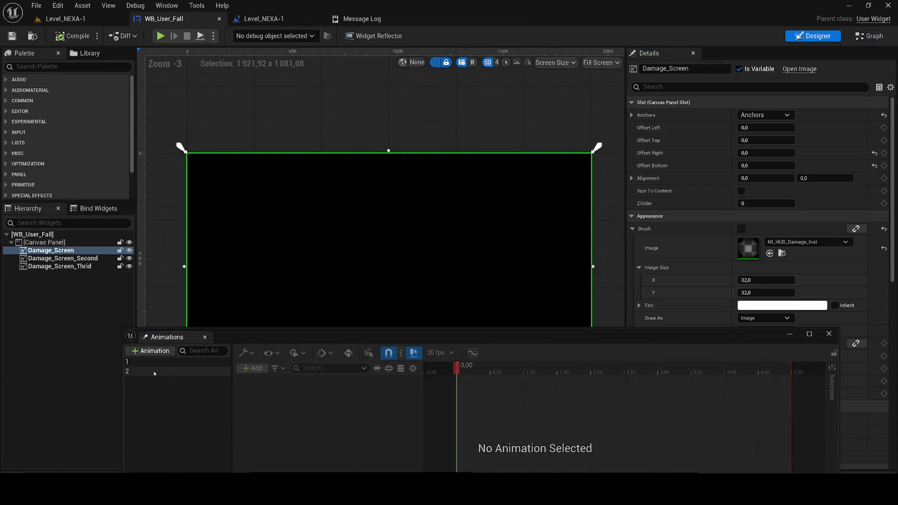
# - Duplicate animation 2 as '3', rebind its track to Damage_Screen_Thrid, and preview it
pyautogui.click(151, 372)
pyautogui.hotkey('ctrl', 'd')
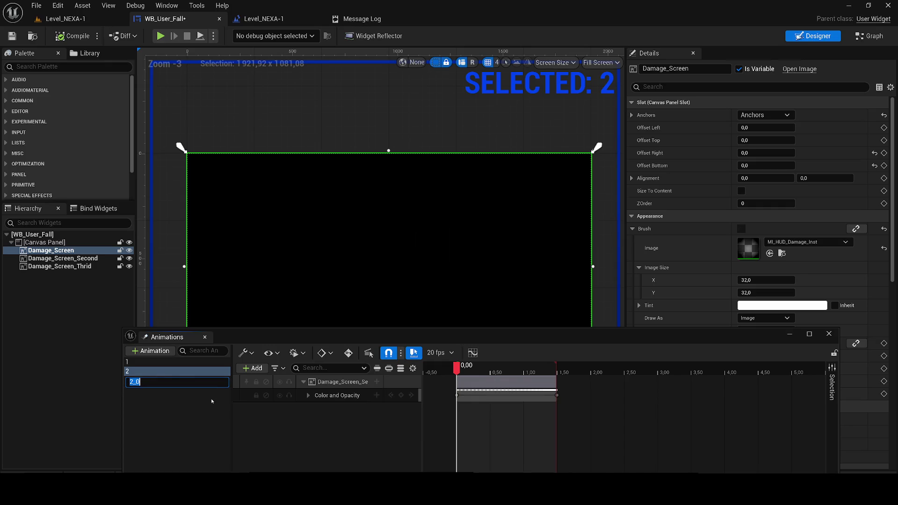
pyautogui.write('3')
pyautogui.press('Return')
pyautogui.click(60, 266)
pyautogui.click(220, 380)
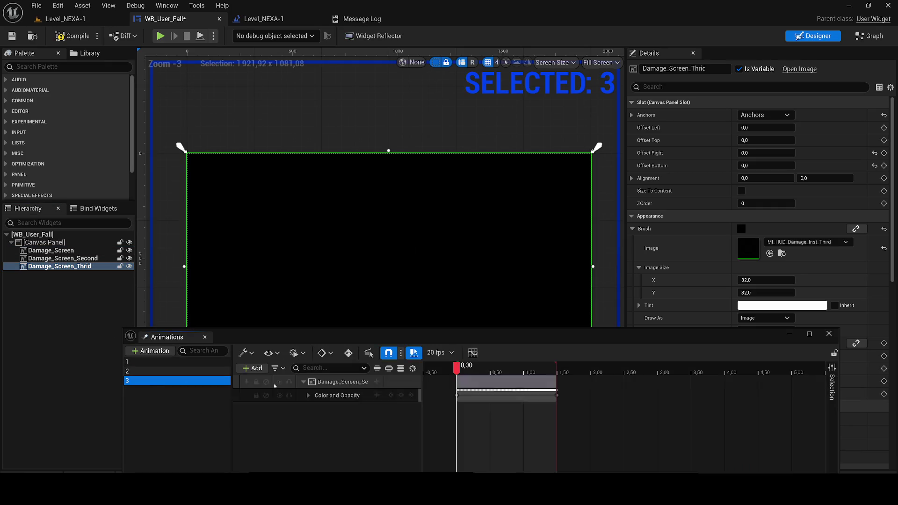
pyautogui.rightClick(318, 382)
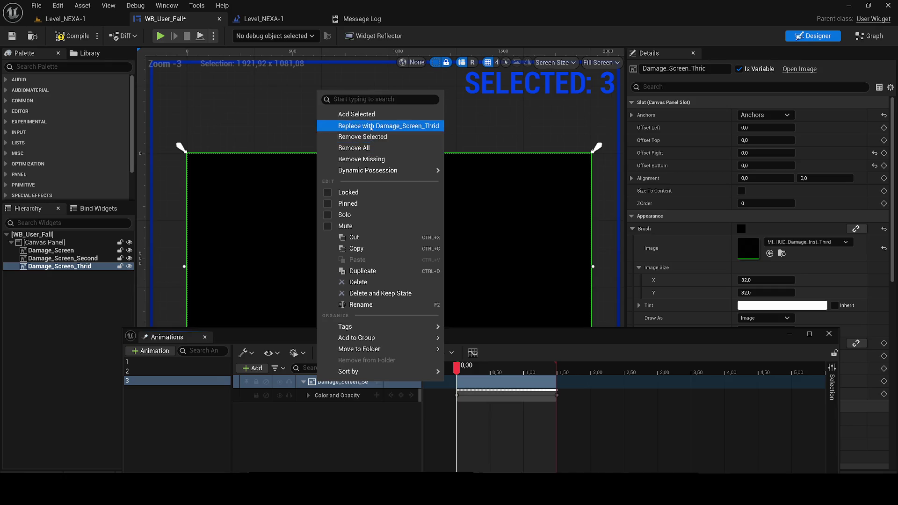
pyautogui.click(371, 126)
pyautogui.press('space')
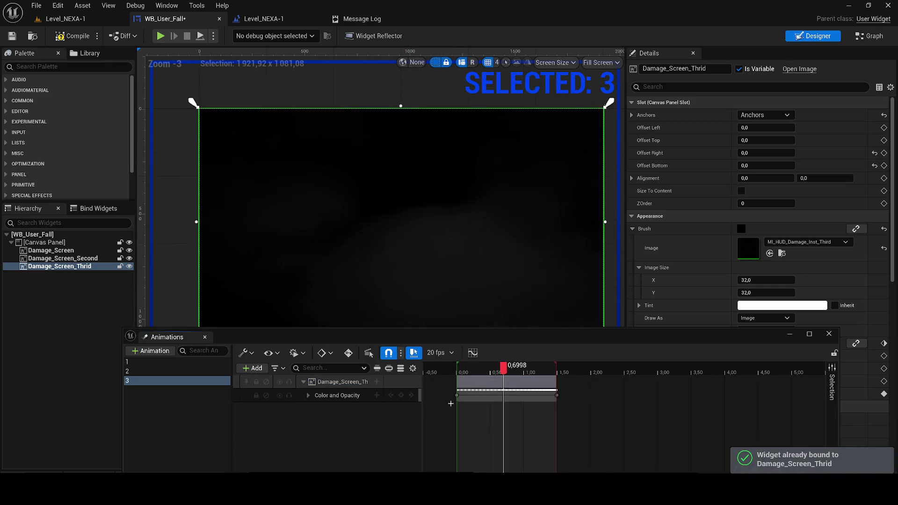
# - Compile, then copy the Set Visibility–Play Animation pair and wire it after the event graph chain
pyautogui.click(327, 211)
pyautogui.click(69, 37)
pyautogui.click(869, 36)
pyautogui.moveTo(620, 251); pyautogui.dragTo(473, 242)
pyautogui.moveTo(622, 290); pyautogui.dragTo(369, 173)
pyautogui.hotkey('ctrl', 'c')
pyautogui.hotkey('ctrl', 'v')
pyautogui.moveTo(556, 225)
pyautogui.mouseDown()
pyautogui.moveTo(635, 225)
pyautogui.moveTo(541, 225)
pyautogui.moveTo(610, 218)
pyautogui.mouseUp()
pyautogui.moveTo(691, 311); pyautogui.dragTo(441, 202)
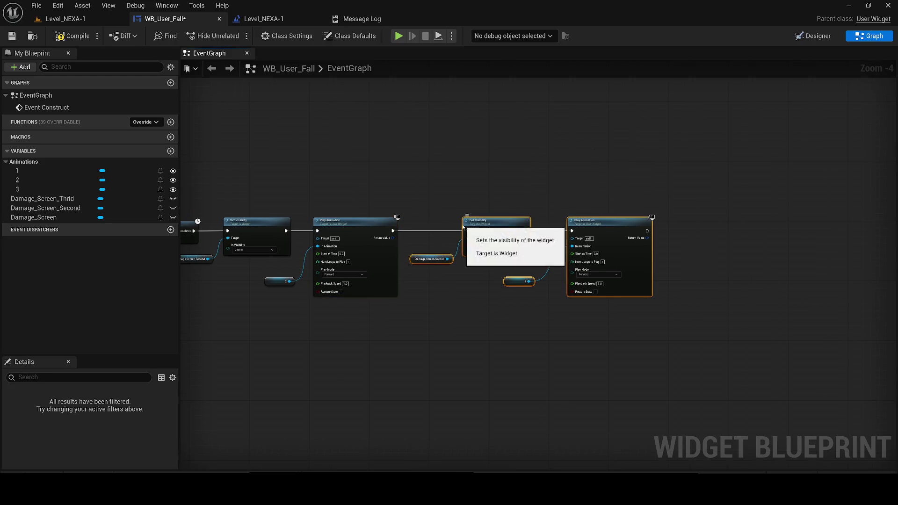
# - Target Damage_Screen_Thrid in the copied Set Visibility, play animation 3, and compile WB_User_Fall
pyautogui.scroll(1, 462, 225)
pyautogui.moveTo(42, 198)
pyautogui.mouseDown()
pyautogui.moveTo(476, 286)
pyautogui.moveTo(400, 271)
pyautogui.mouseUp()
pyautogui.scroll(1, 411, 281)
pyautogui.moveTo(42, 217)
pyautogui.mouseDown()
pyautogui.moveTo(432, 291)
pyautogui.moveTo(434, 301)
pyautogui.mouseUp()
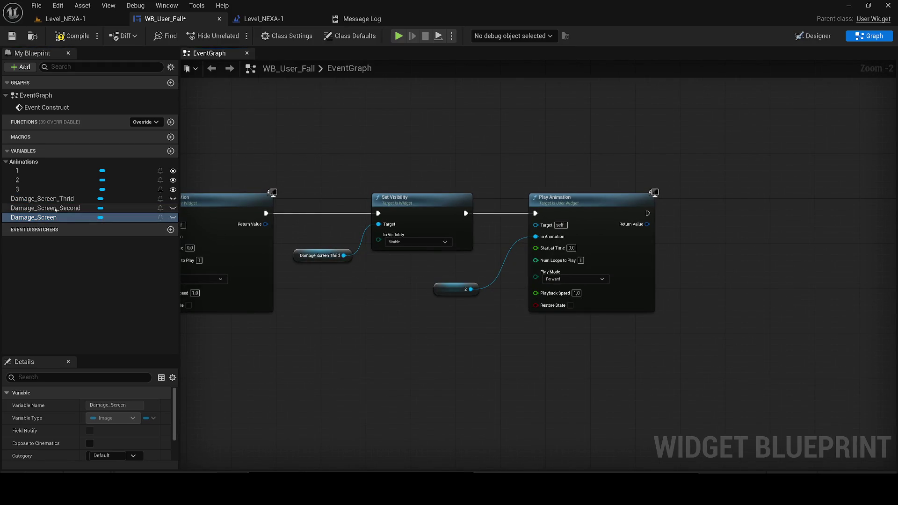
pyautogui.click(34, 189)
pyautogui.scroll(-2, 512, 197)
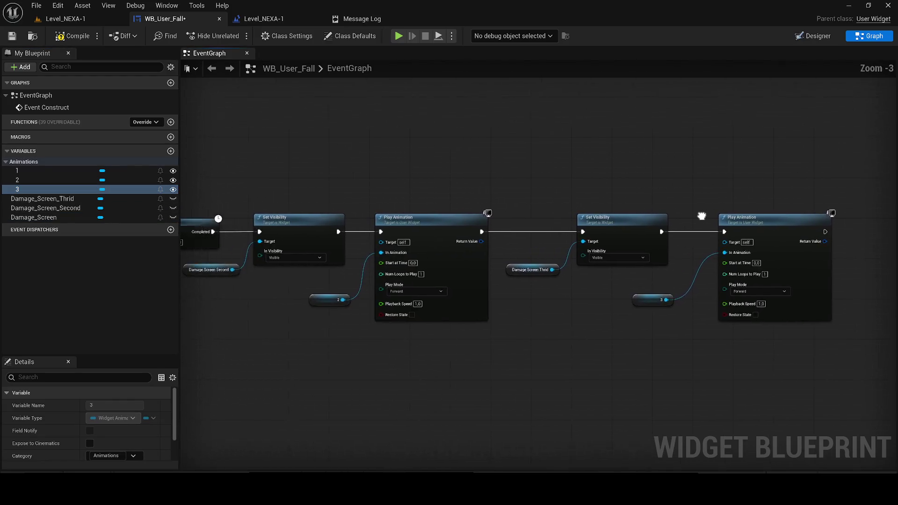
pyautogui.click(73, 36)
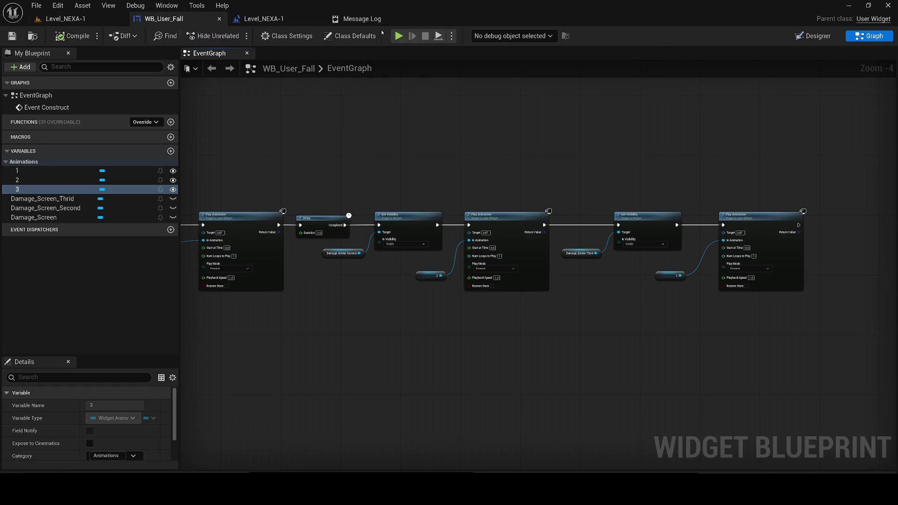
pyautogui.click(814, 36)
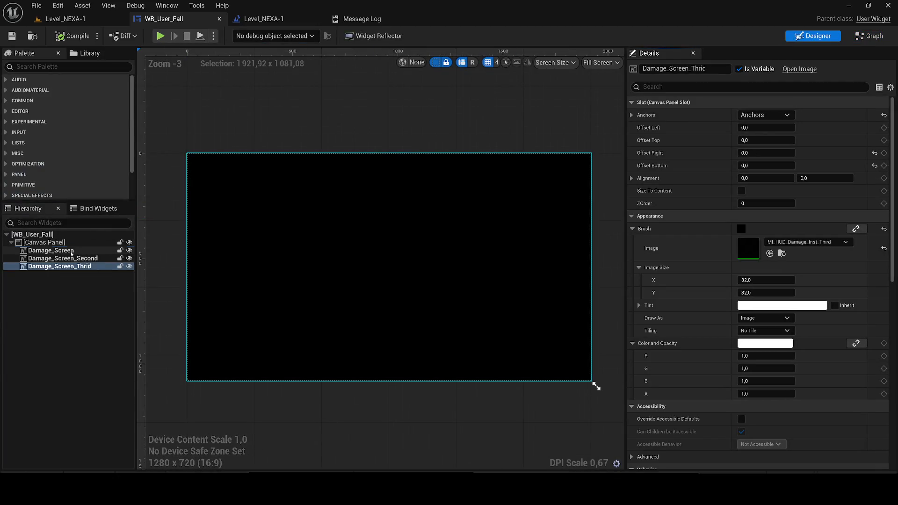
# - Check the visibility setting of Damage_Screen, Damage_Screen_Second and Damage_Screen_Thrid
pyautogui.click(70, 251)
pyautogui.click(673, 88)
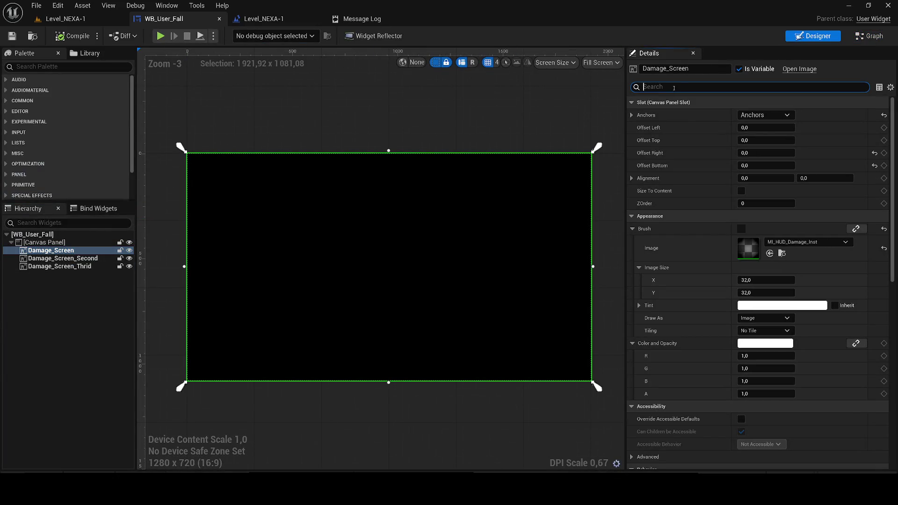
pyautogui.write('visi')
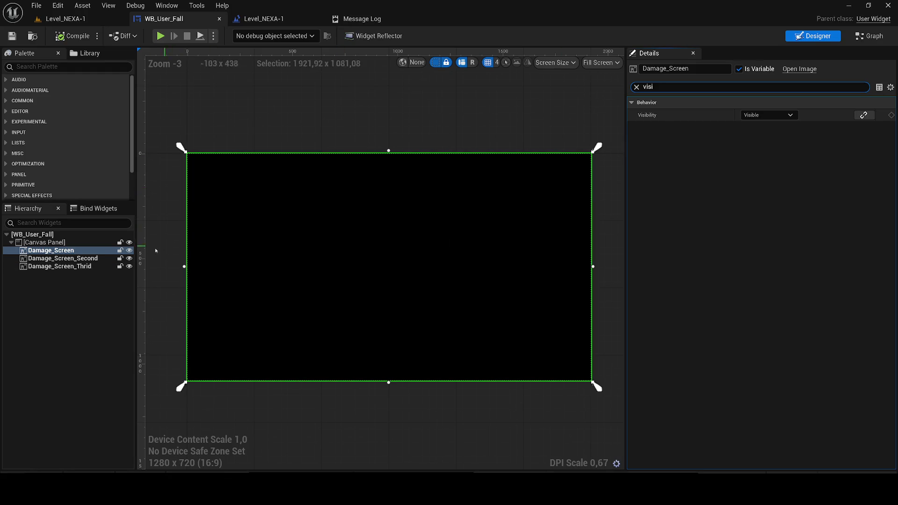
pyautogui.click(110, 258)
pyautogui.click(91, 266)
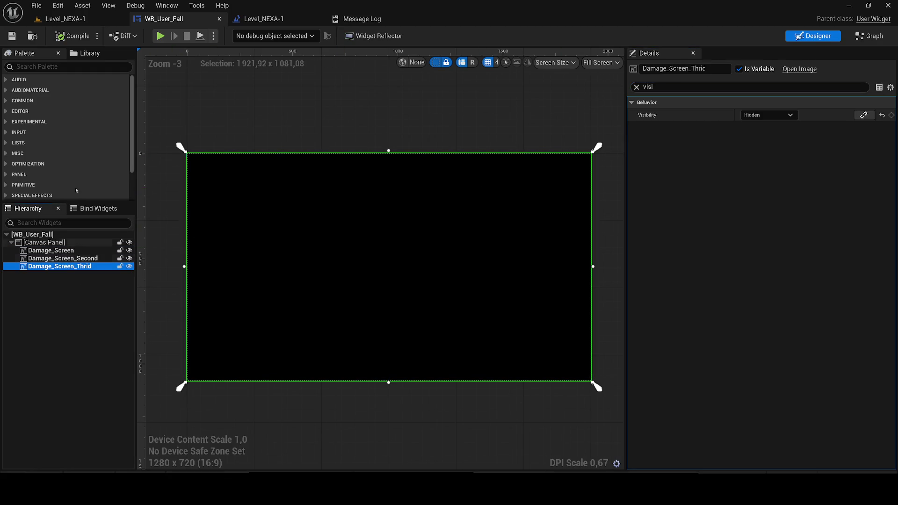
# - Playtest Level_NEXA-1, walking down the corridor, then stop the session
pyautogui.click(58, 19)
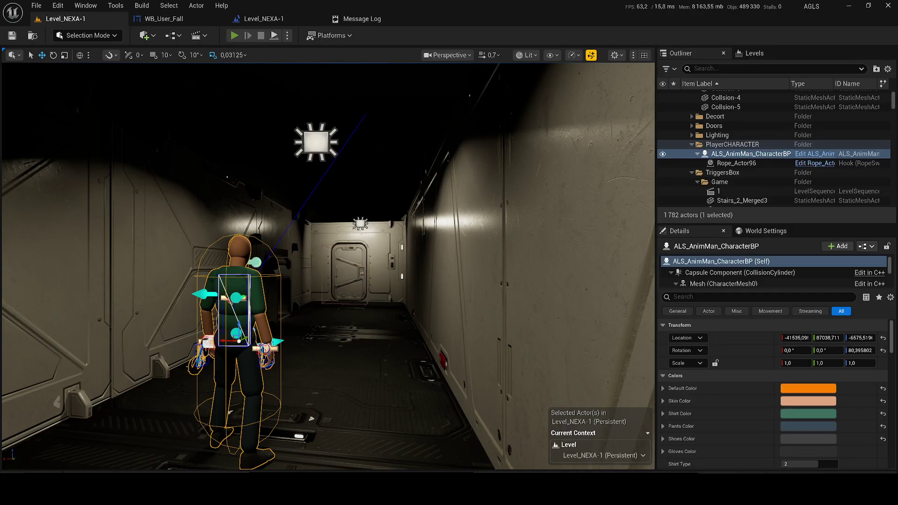
pyautogui.hotkey('alt', 'p')
pyautogui.press('w')
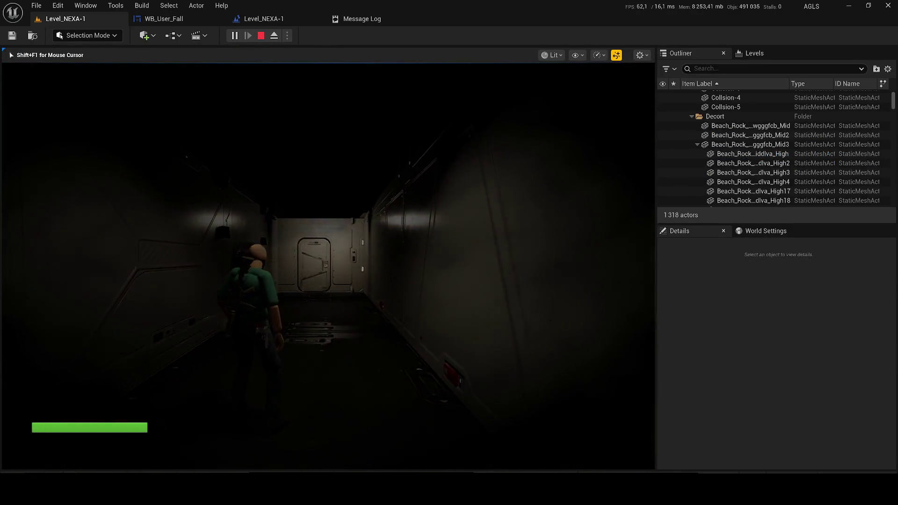
pyautogui.press('Escape')
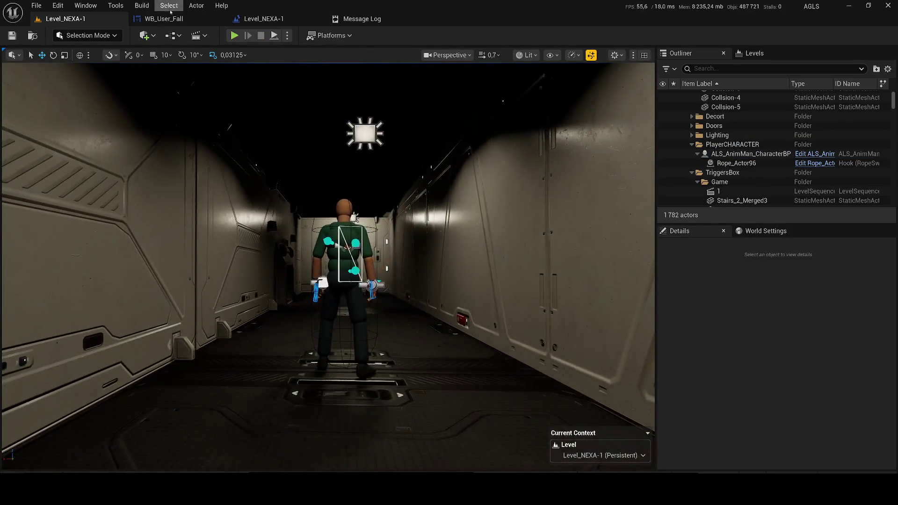
# - In Level_NEXA-1's Level Blueprint, break the link between the upper and lower Sequence nodes
pyautogui.click(164, 19)
pyautogui.click(263, 19)
pyautogui.scroll(-2, 613, 252)
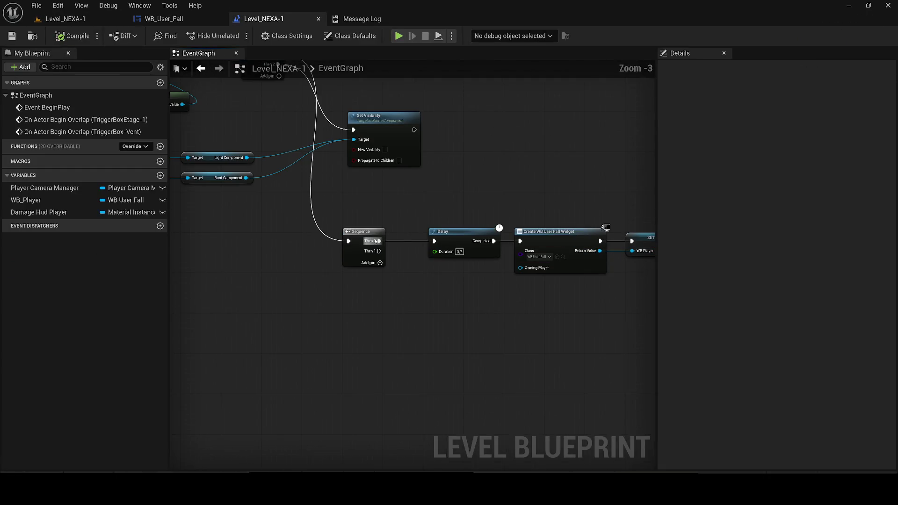
pyautogui.scroll(-1, 342, 269)
pyautogui.scroll(-1, 342, 269)
pyautogui.moveTo(343, 269)
pyautogui.mouseDown()
pyautogui.moveTo(409, 311)
pyautogui.moveTo(515, 323)
pyautogui.moveTo(446, 310)
pyautogui.moveTo(385, 326)
pyautogui.mouseUp()
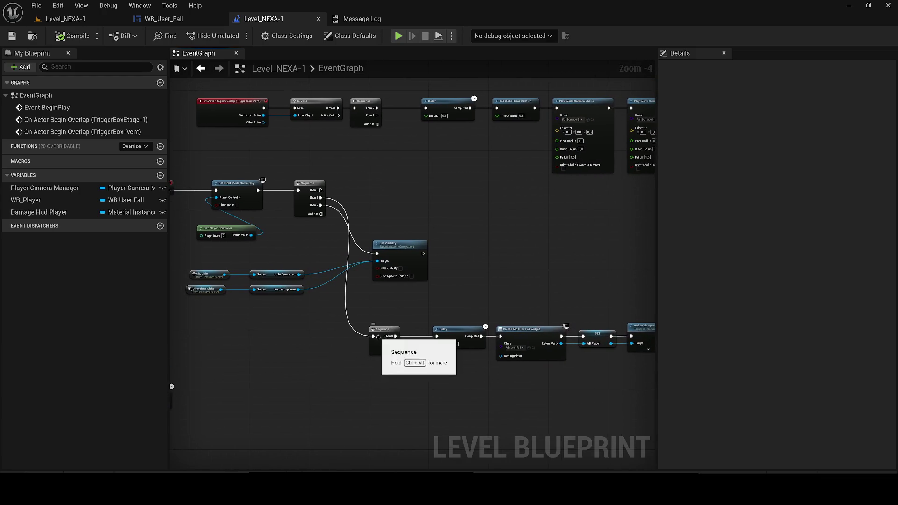
pyautogui.keyDown('alt'); pyautogui.click(374, 336); pyautogui.keyUp('alt')
# - Move the five widget-creation nodes up and wire the TriggerBox-Vent sequence into them
pyautogui.click(77, 20)
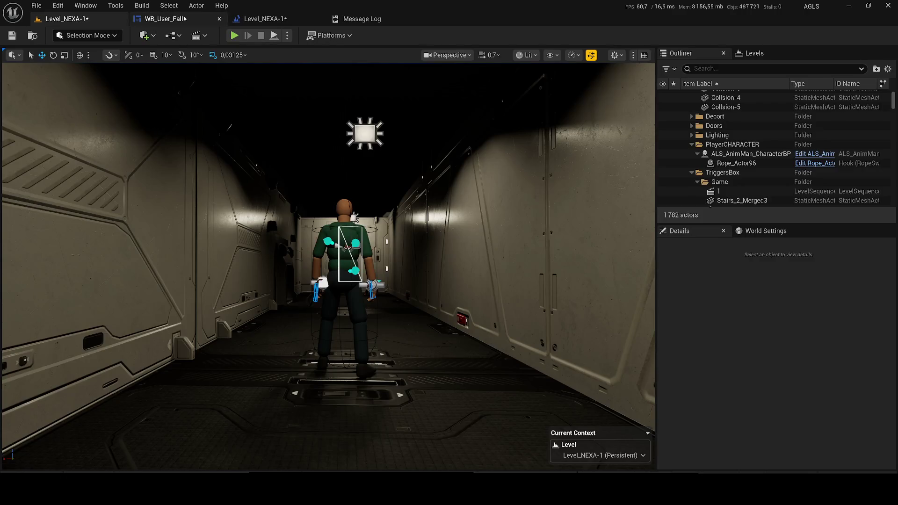
pyautogui.click(164, 19)
pyautogui.click(265, 19)
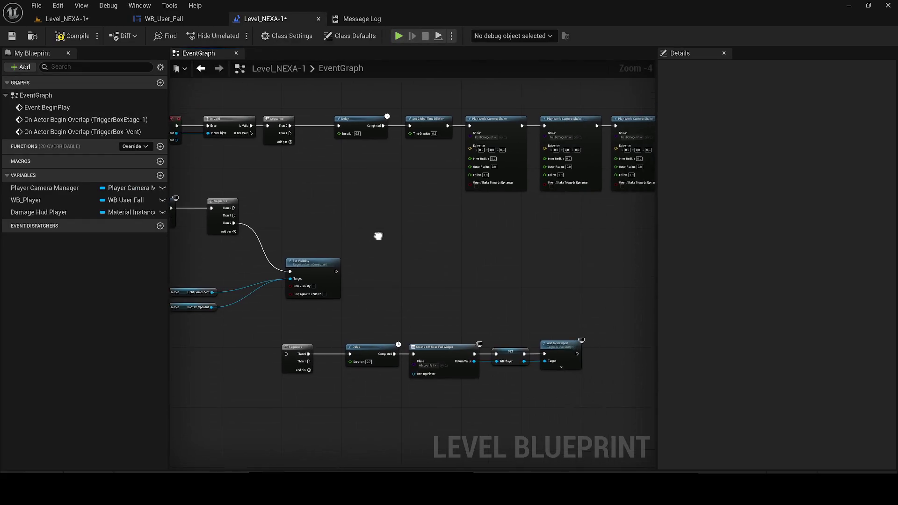
pyautogui.scroll(-1, 394, 217)
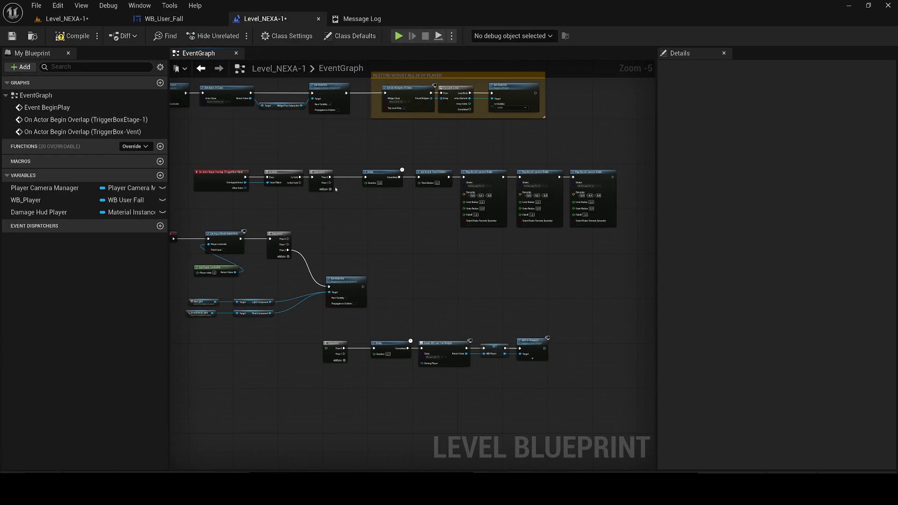
pyautogui.moveTo(535, 381)
pyautogui.mouseDown()
pyautogui.moveTo(418, 347)
pyautogui.moveTo(327, 345)
pyautogui.mouseUp()
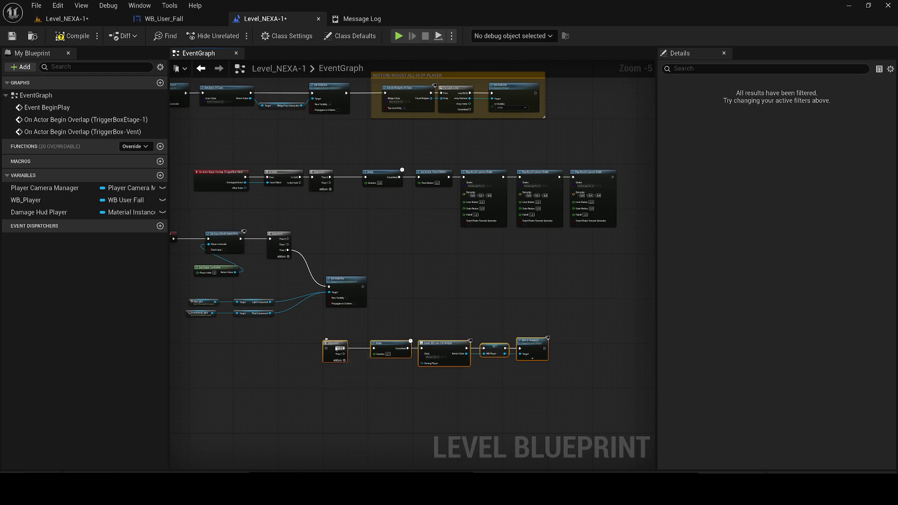
pyautogui.moveTo(444, 348); pyautogui.dragTo(562, 253)
pyautogui.moveTo(330, 183); pyautogui.dragTo(444, 252)
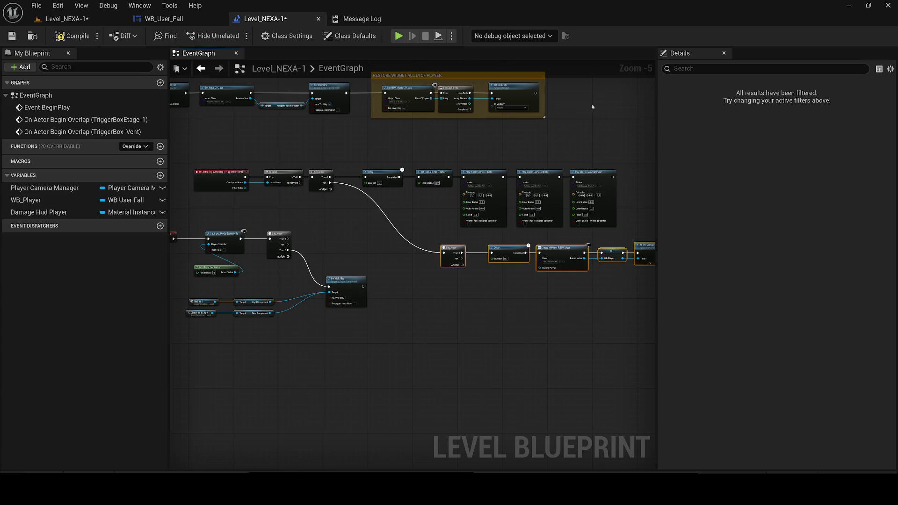
pyautogui.click(114, 18)
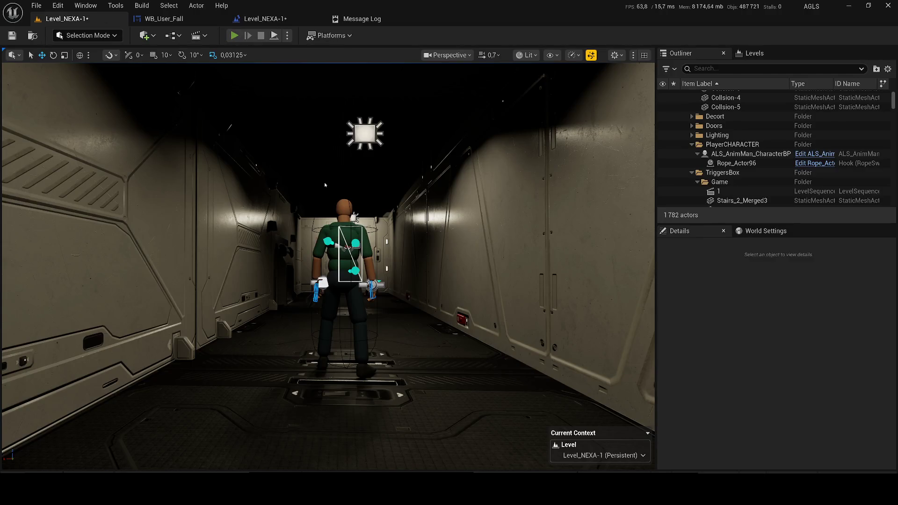
pyautogui.hotkey('alt', 'p')
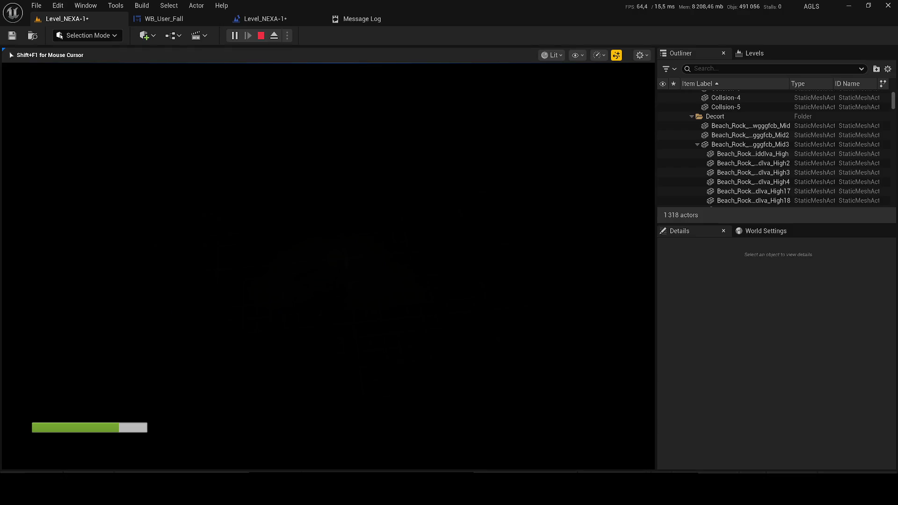
pyautogui.press('F1')
pyautogui.press('Escape')
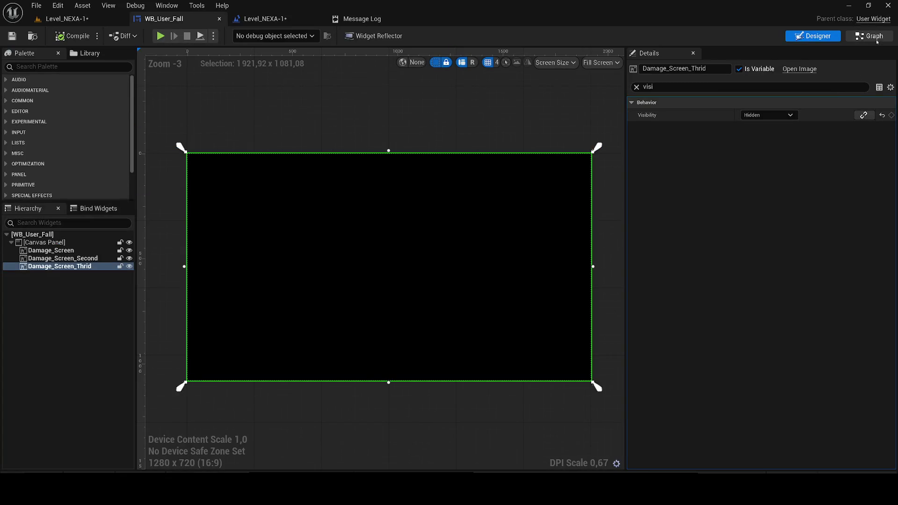
# - Review WB_User_Fall's Play Animation and Delay nodes, then Play In Editor on Level_NEXA-1
pyautogui.click(868, 36)
pyautogui.moveTo(296, 243); pyautogui.dragTo(665, 323)
pyautogui.scroll(4, 588, 327)
pyautogui.moveTo(742, 391); pyautogui.dragTo(375, 344)
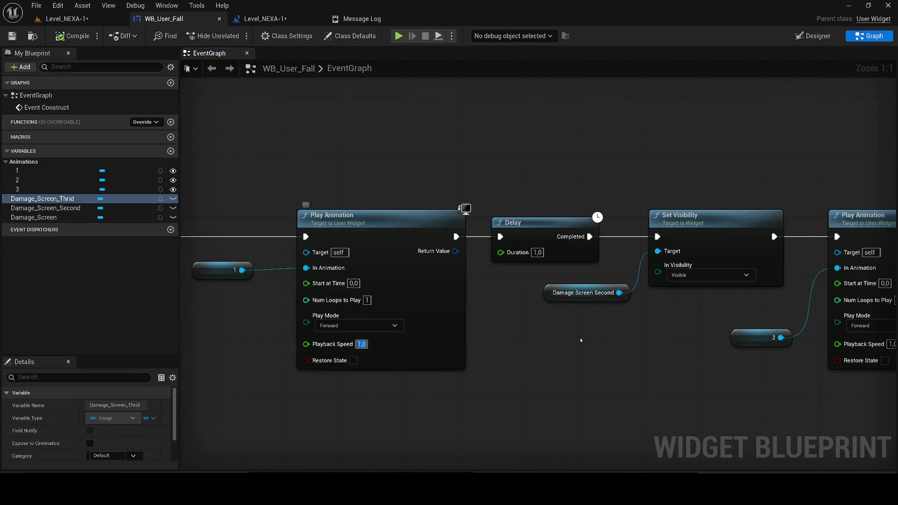
pyautogui.moveTo(602, 336)
pyautogui.mouseDown()
pyautogui.moveTo(458, 351)
pyautogui.moveTo(472, 345)
pyautogui.mouseUp()
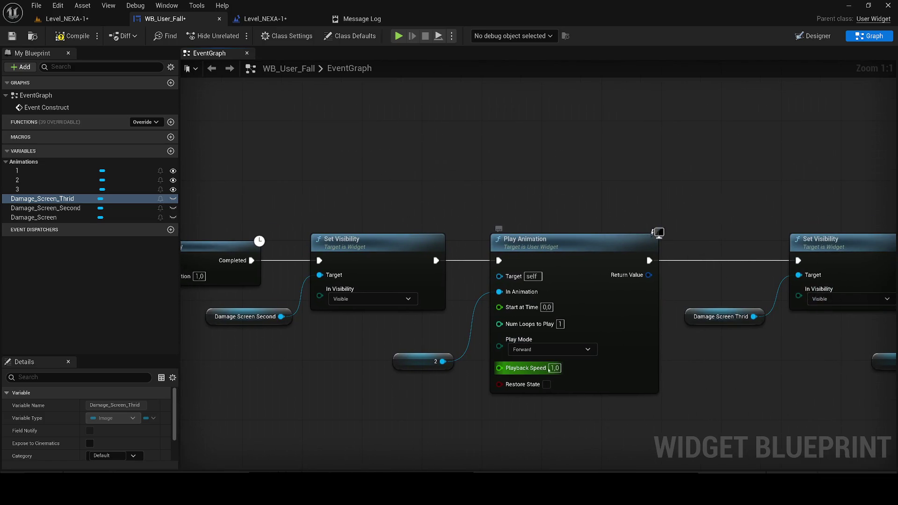
pyautogui.moveTo(688, 357); pyautogui.dragTo(256, 227)
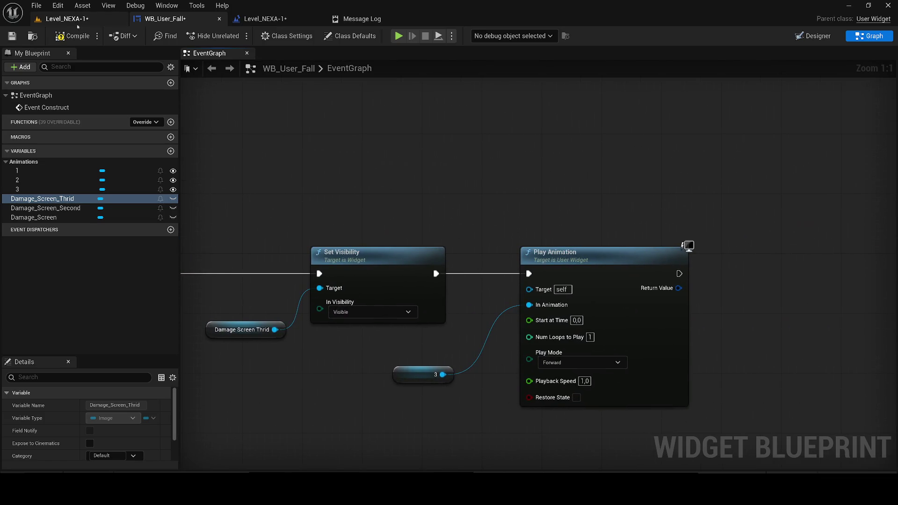
pyautogui.click(74, 19)
pyautogui.hotkey('alt', 'p')
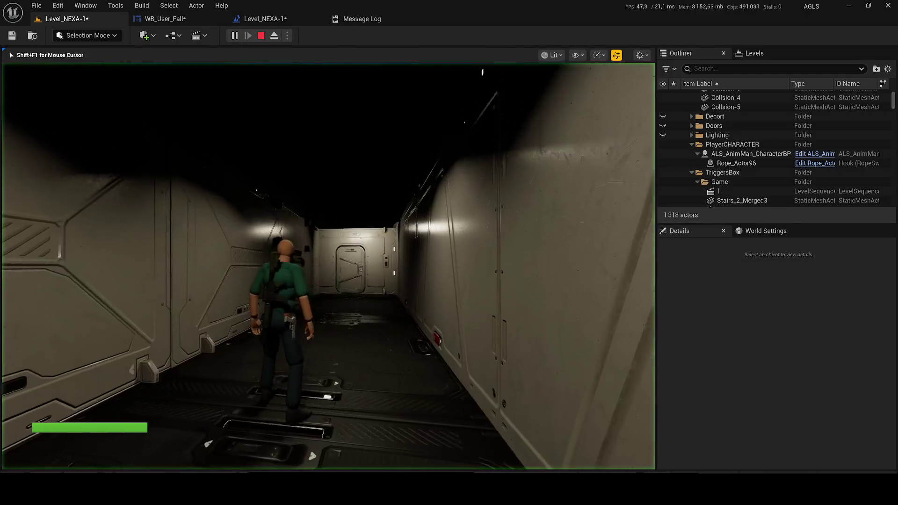
# - Walk the character to the blocked corridor door and open the in-game pause menu
pyautogui.press('w')
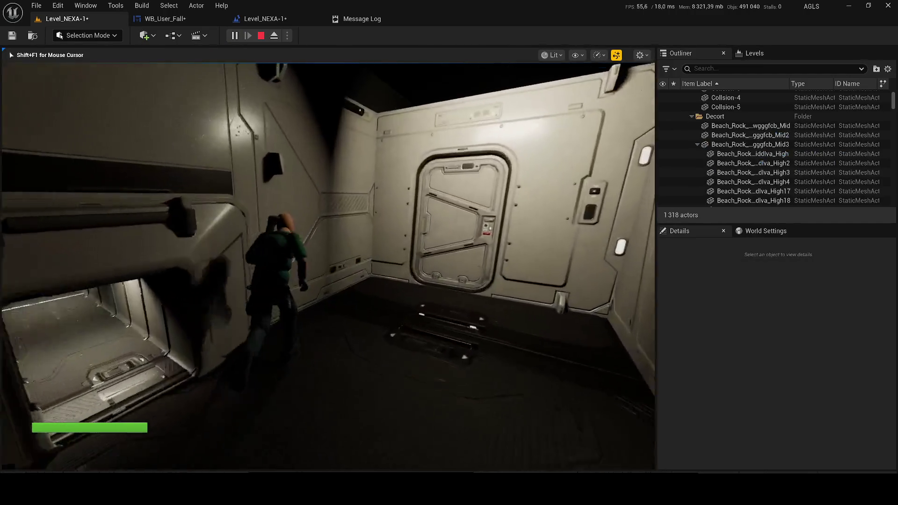
pyautogui.press('w')
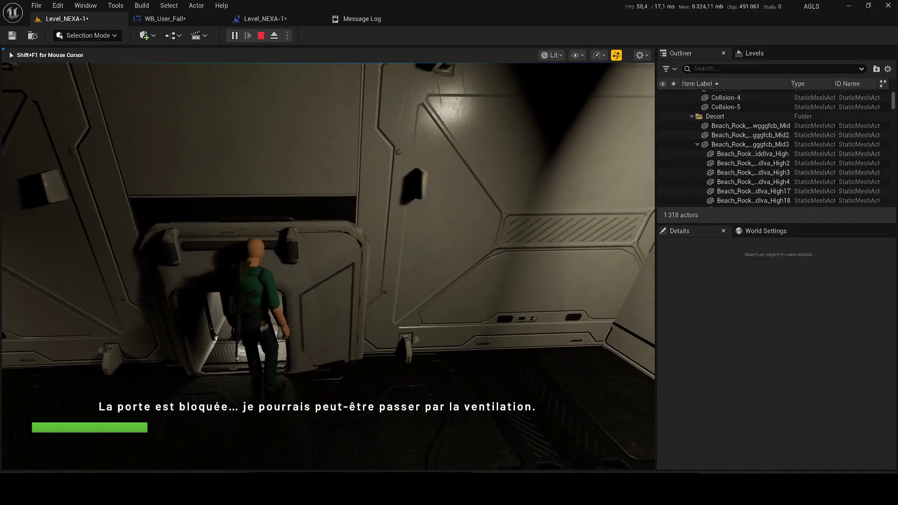
pyautogui.press('Escape')
pyautogui.hotkey('ctrl', 's')
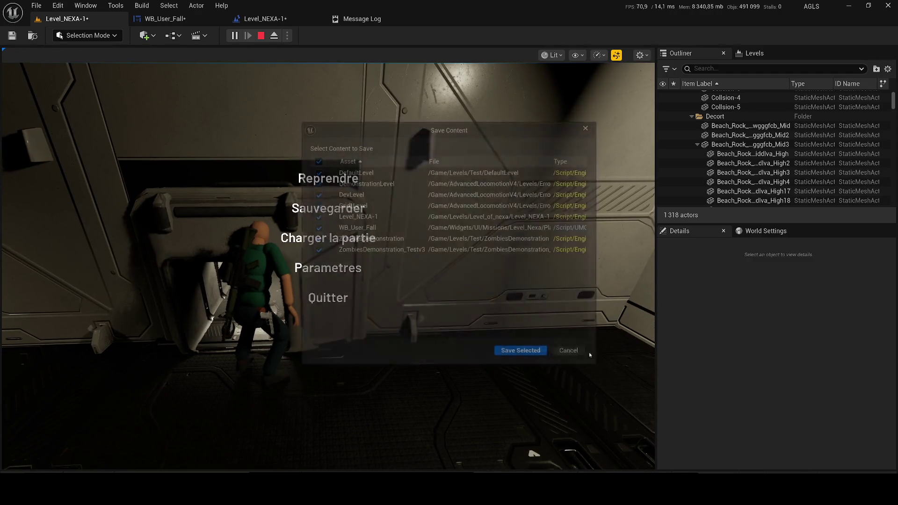
pyautogui.press('Escape')
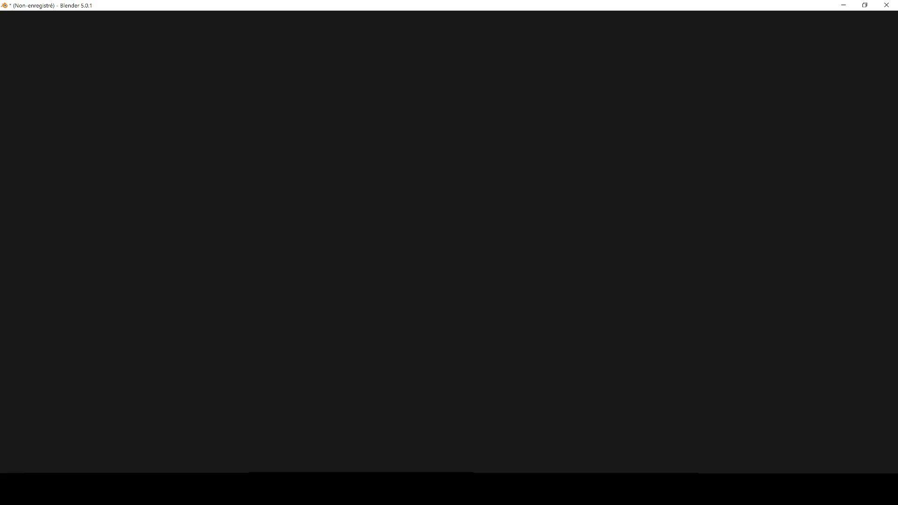
# - Close Blender with Don't Save and resume the Unreal game via Reprendre
pyautogui.moveTo(650, 470)
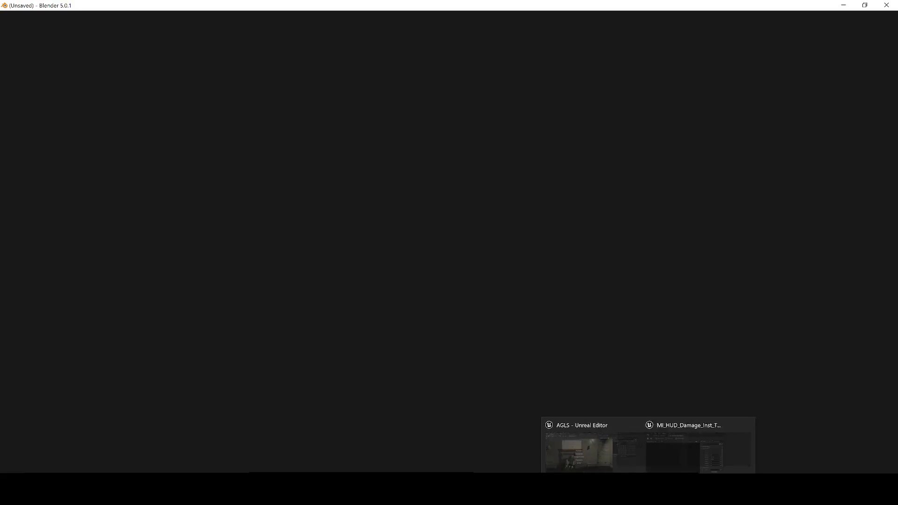
pyautogui.moveTo(677, 488)
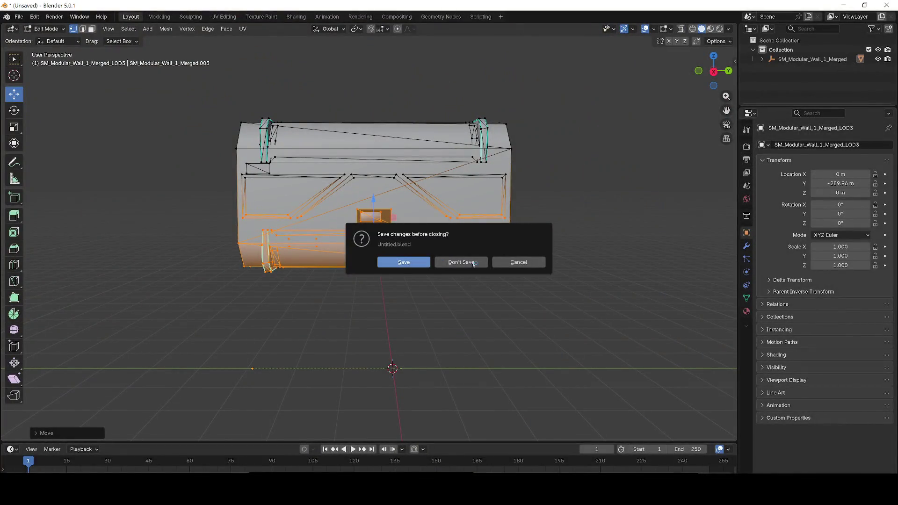
pyautogui.click(475, 264)
pyautogui.click(311, 177)
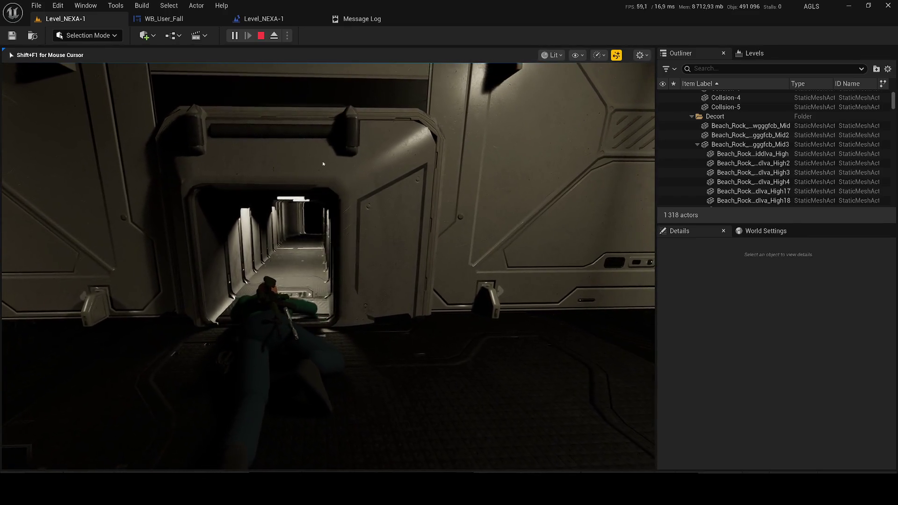
# - Run two more playtests through the vent, then select ceiling light RectLight41 in the viewport
pyautogui.click(335, 177)
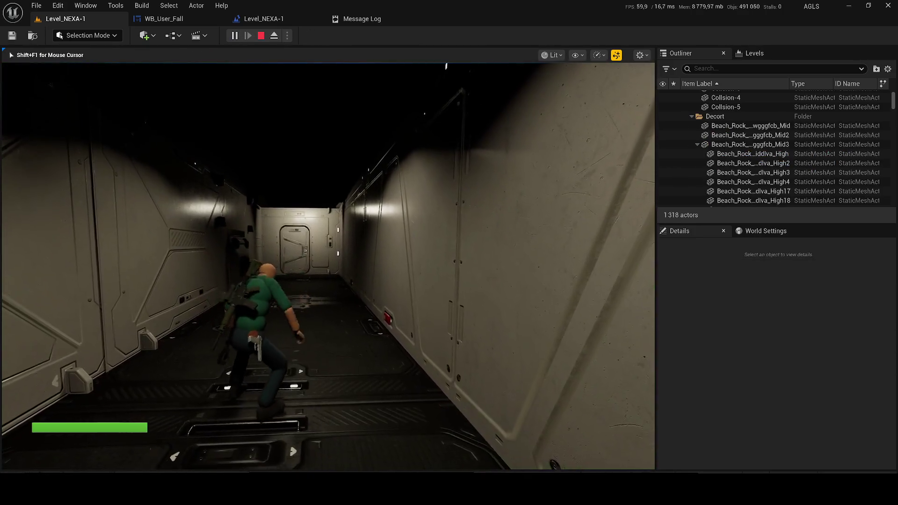
pyautogui.press('Escape')
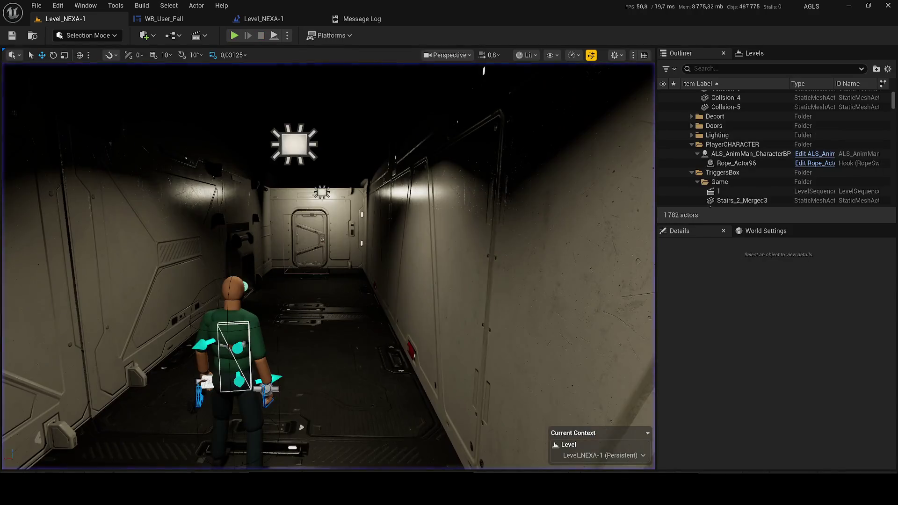
pyautogui.press('super+space')
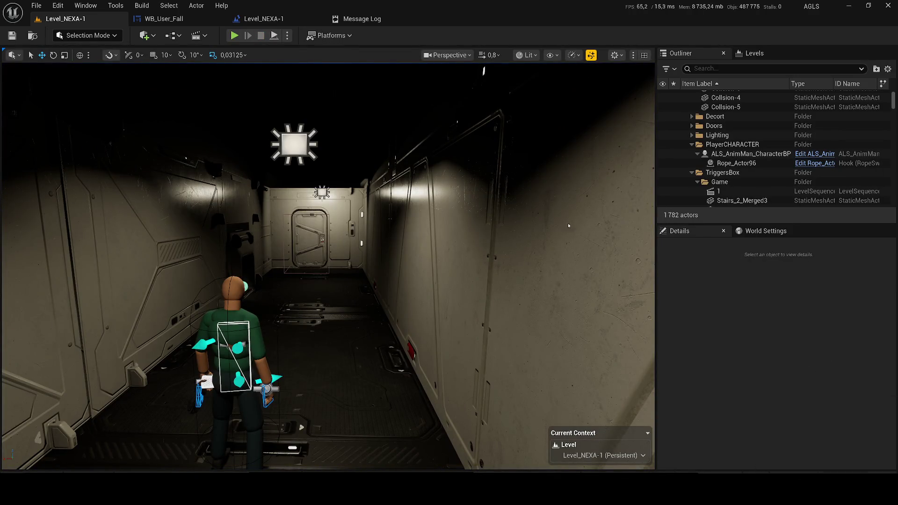
pyautogui.hotkey('alt', 'p')
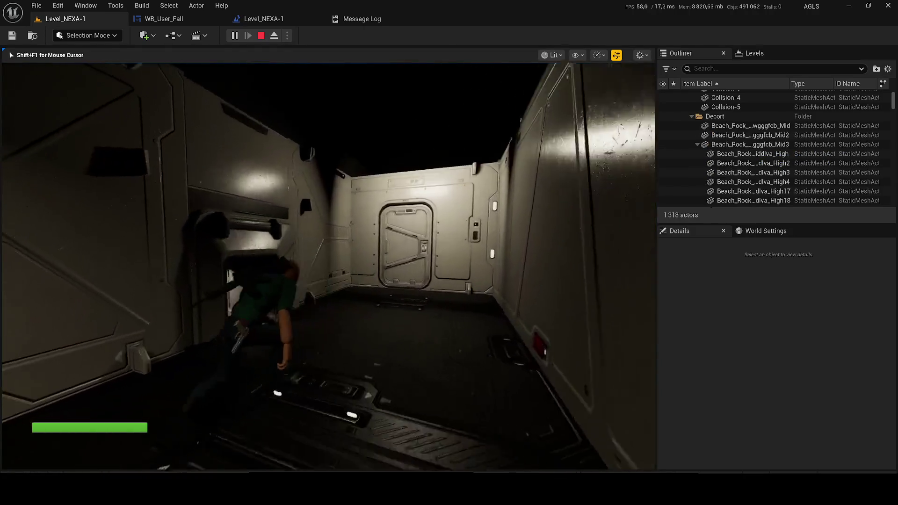
pyautogui.hotkey('alt', 'z')
pyautogui.click(321, 153)
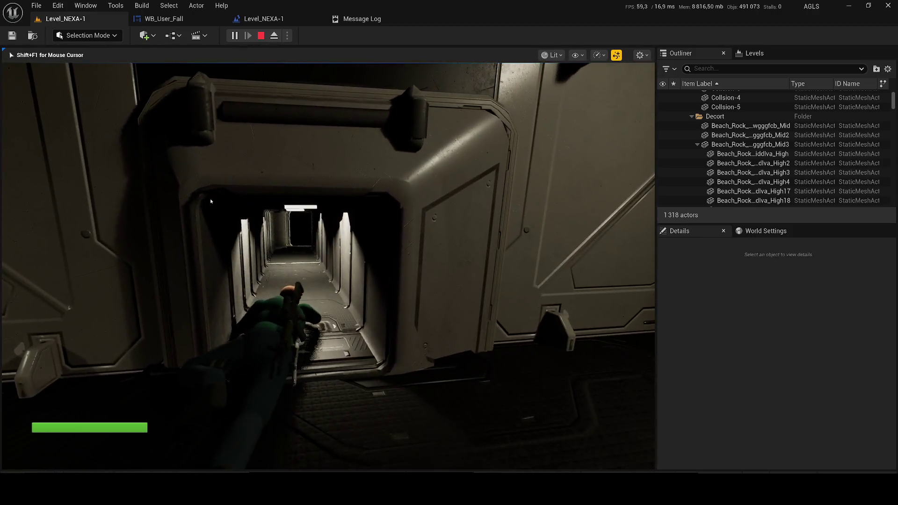
pyautogui.press('Escape')
pyautogui.click(314, 208)
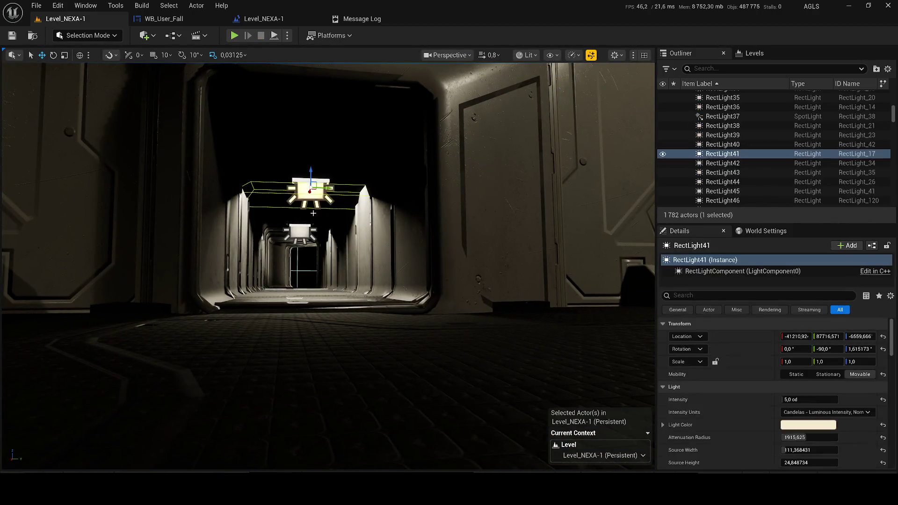
# - Set RectLight49 and the other ceiling light to 0,4 cd with a warmer colour, save, and start a playtest
pyautogui.keyDown('ctrl'); pyautogui.click(299, 231); pyautogui.keyUp('ctrl')
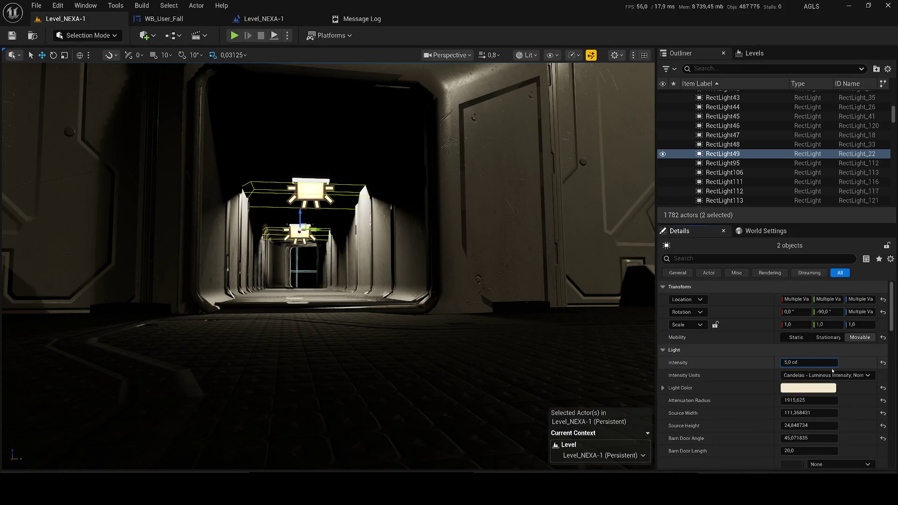
pyautogui.write('4')
pyautogui.press('Return')
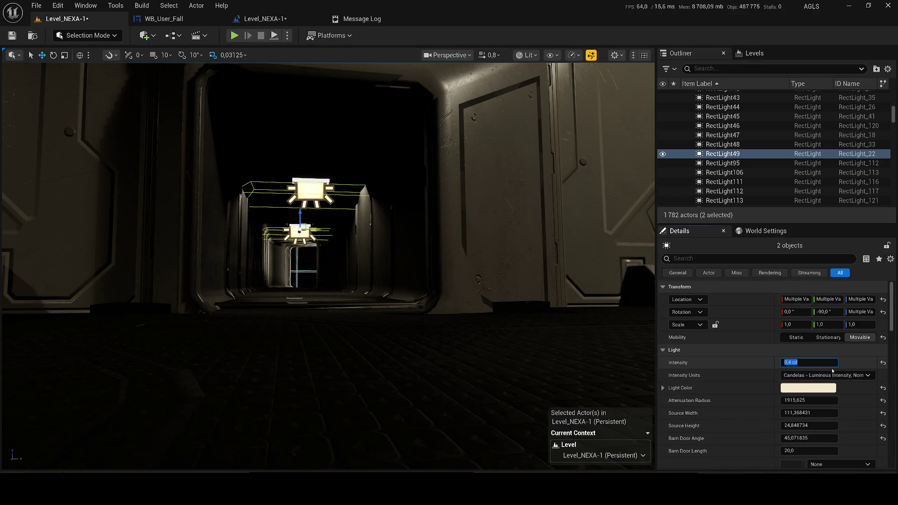
pyautogui.press('w')
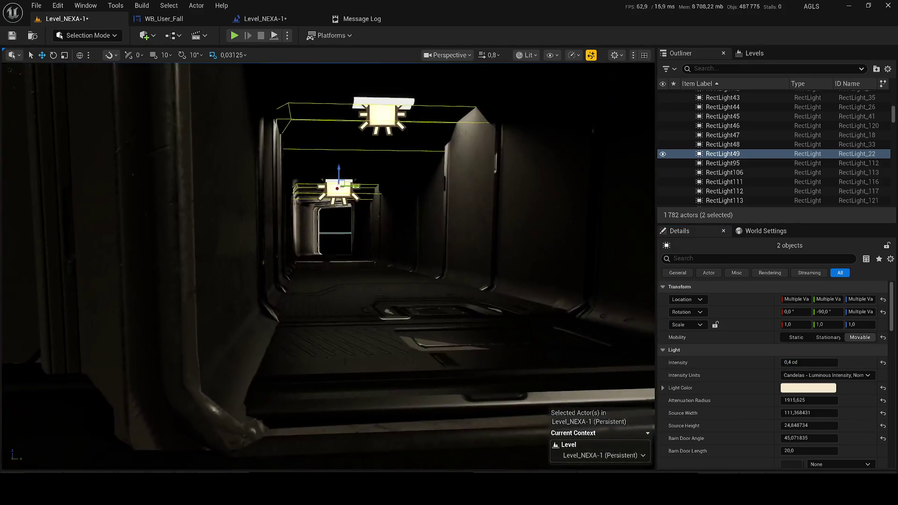
pyautogui.click(789, 387)
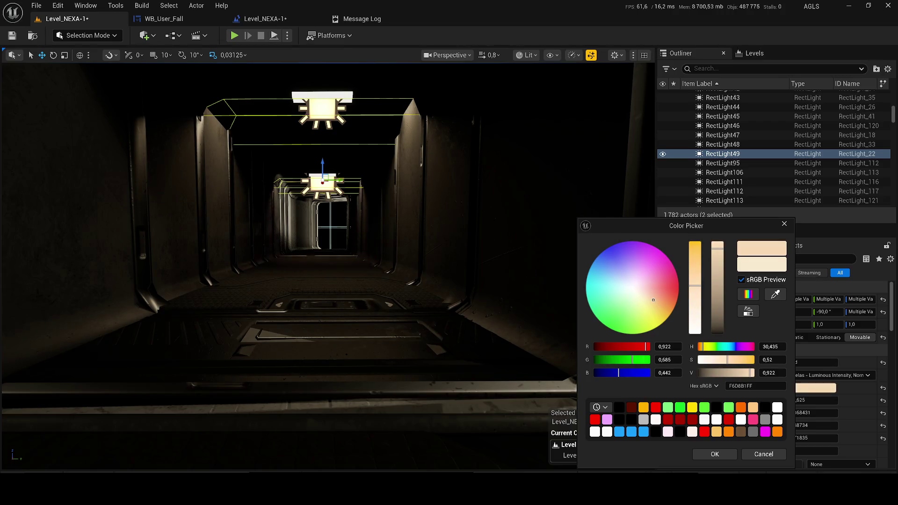
pyautogui.click(714, 454)
pyautogui.hotkey('ctrl', 's')
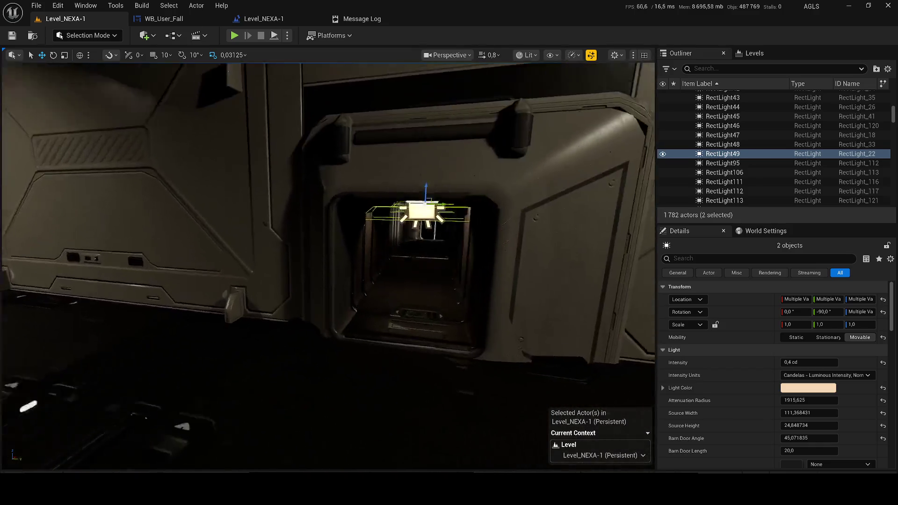
pyautogui.hotkey('alt', 'p')
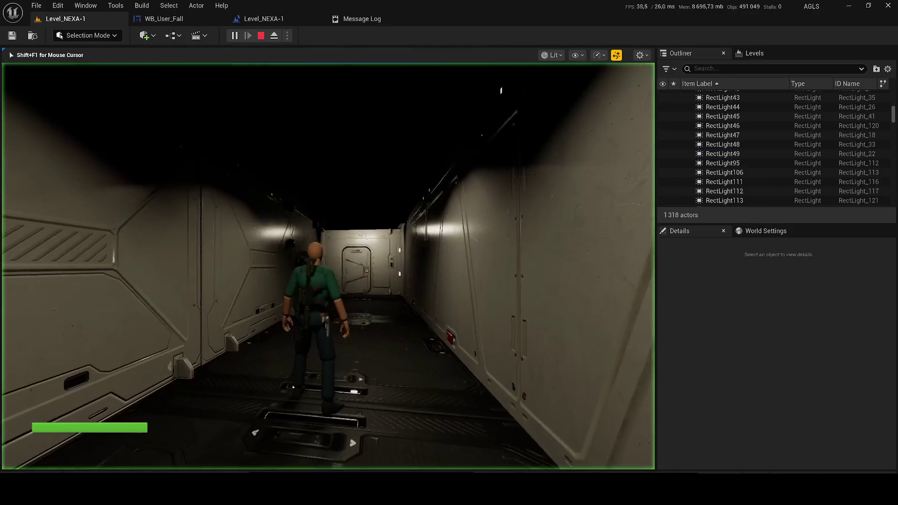
# - Crawl prone through the vent and the dark passage into the grid-floored room beyond
pyautogui.press('w')
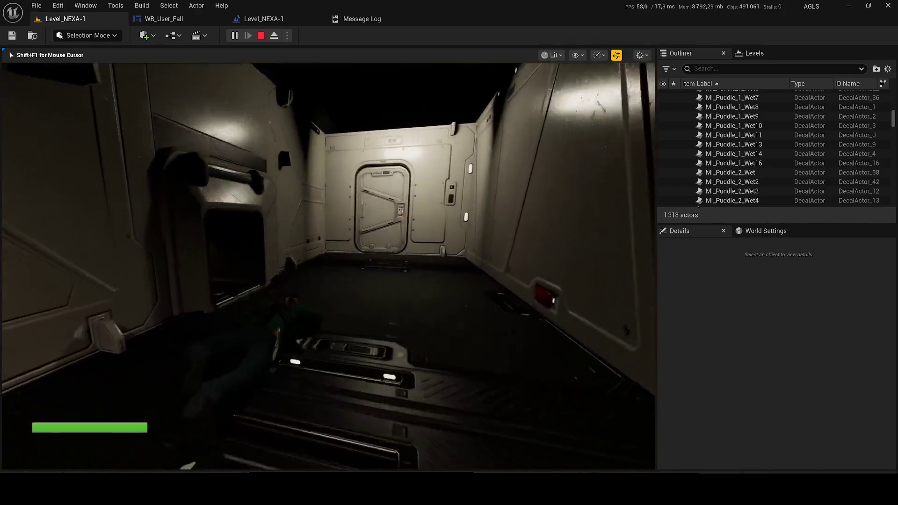
pyautogui.press('w')
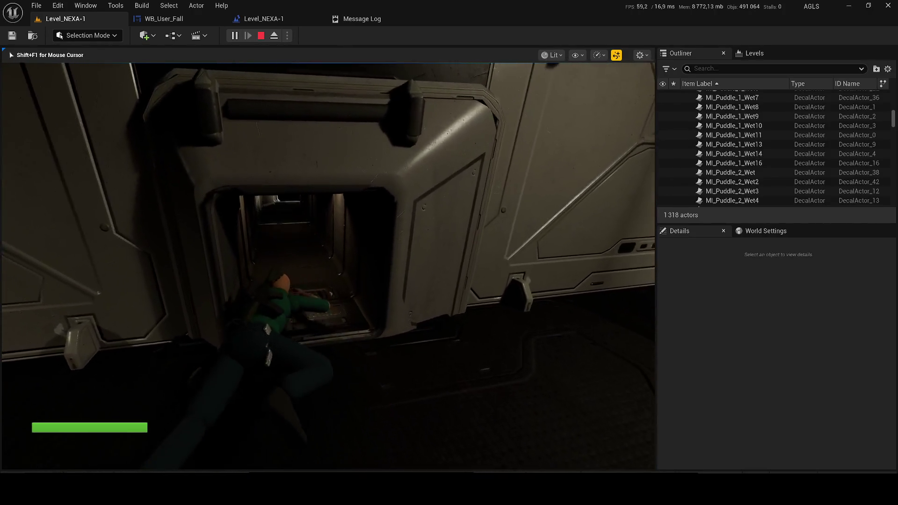
pyautogui.press('w')
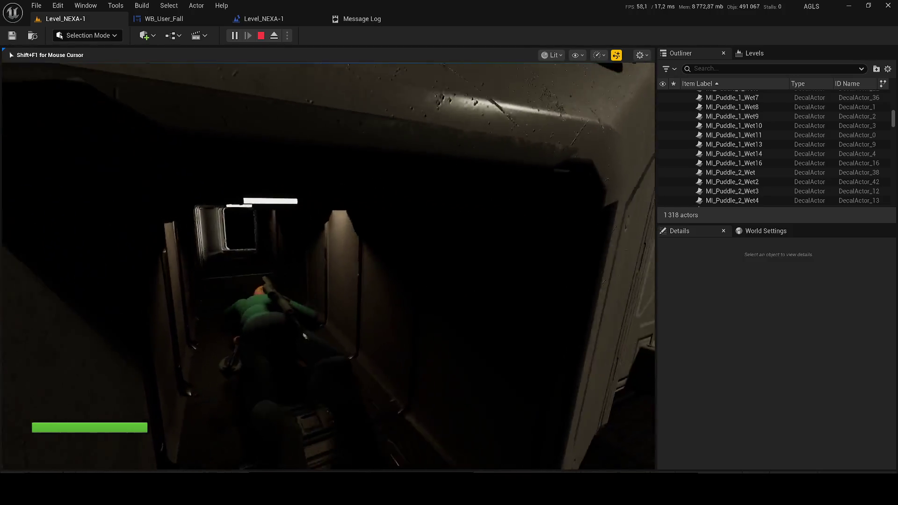
pyautogui.press('w')
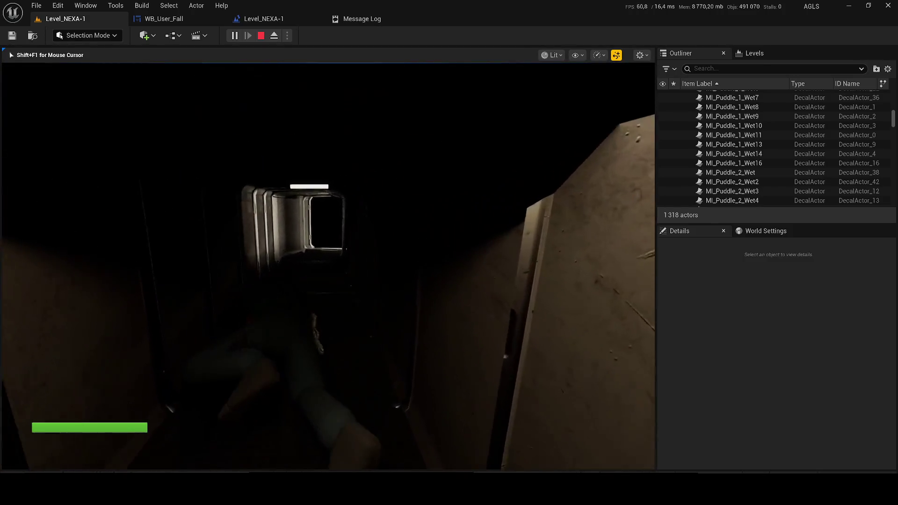
pyautogui.press('w')
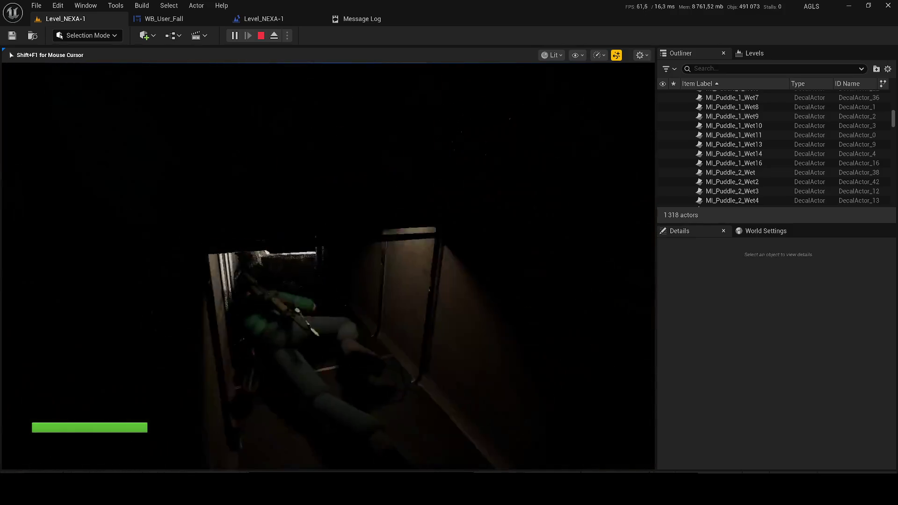
pyautogui.press('w')
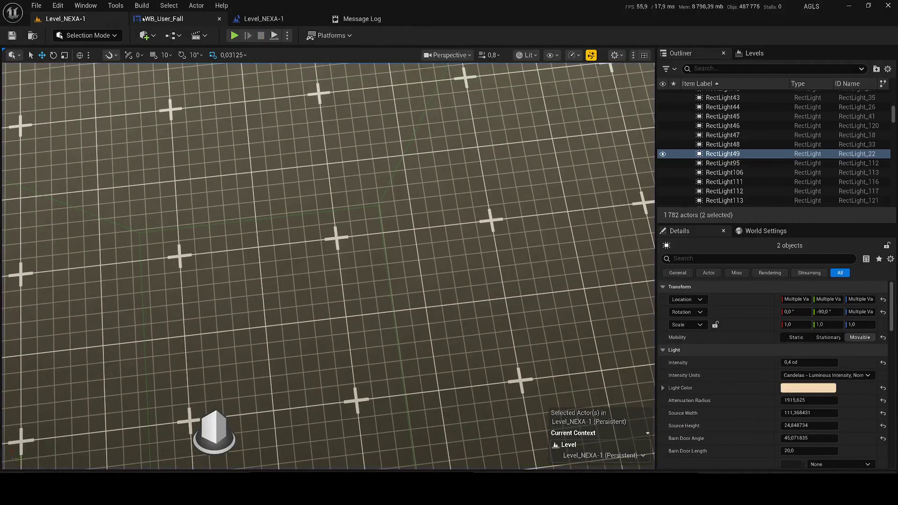
pyautogui.click(143, 19)
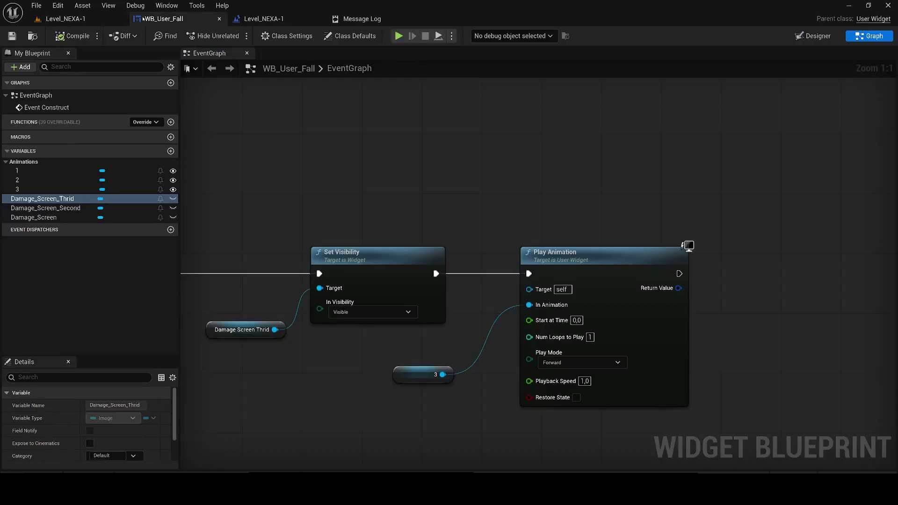
# - Paste a Delay node into the WB_User_Fall graph and wire the second Play Animation into it
pyautogui.scroll(-4, 376, 215)
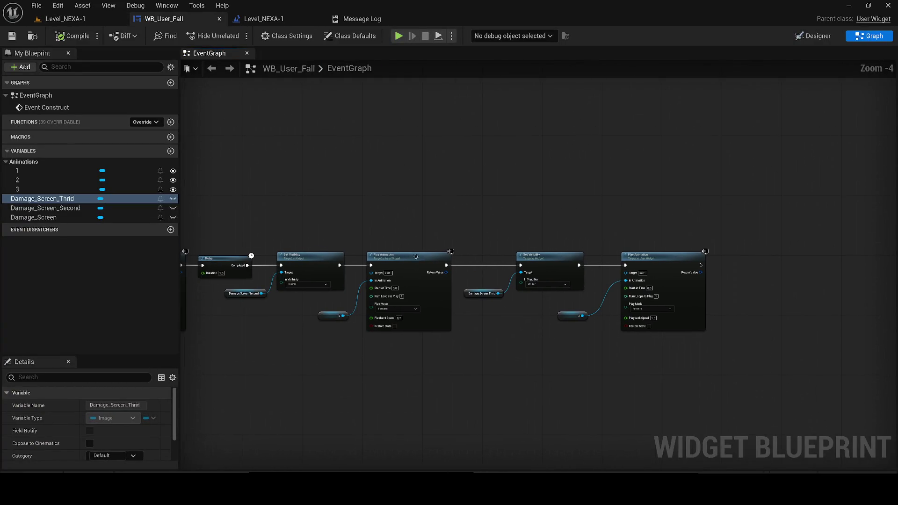
pyautogui.scroll(1, 366, 192)
pyautogui.hotkey('ctrl', 'v')
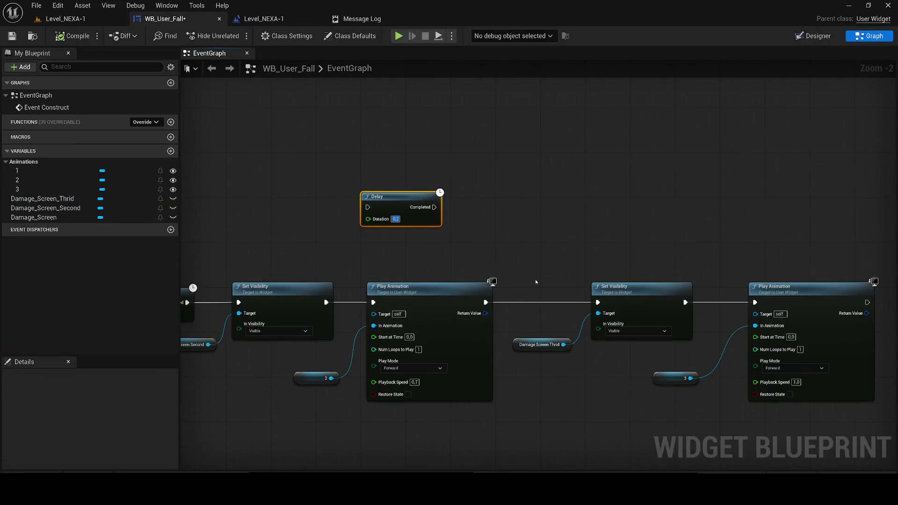
pyautogui.moveTo(460, 253); pyautogui.dragTo(365, 236)
pyautogui.moveTo(300, 205)
pyautogui.mouseDown()
pyautogui.moveTo(482, 220)
pyautogui.moveTo(562, 192)
pyautogui.mouseUp()
pyautogui.moveTo(652, 203); pyautogui.dragTo(387, 203)
pyautogui.scroll(1, 387, 203)
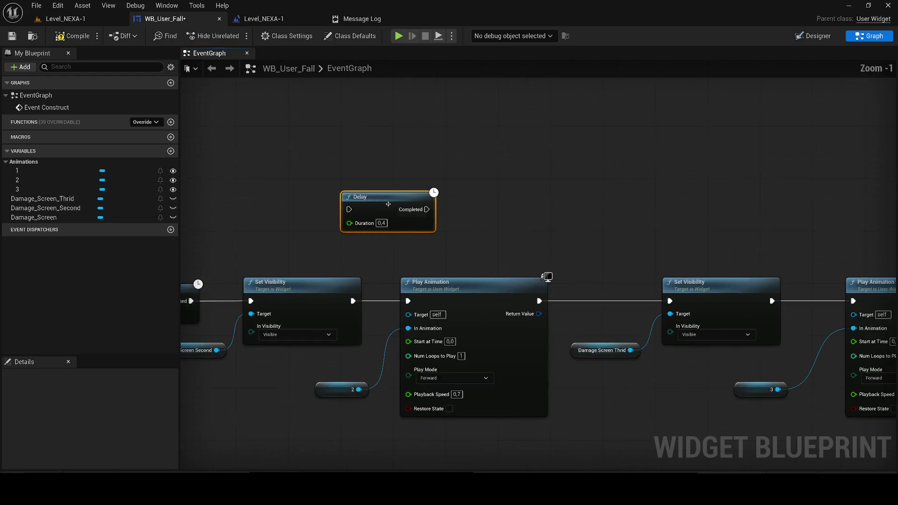
pyautogui.moveTo(539, 300)
pyautogui.mouseDown()
pyautogui.moveTo(349, 213)
pyautogui.moveTo(624, 120)
pyautogui.moveTo(603, 169)
pyautogui.mouseUp()
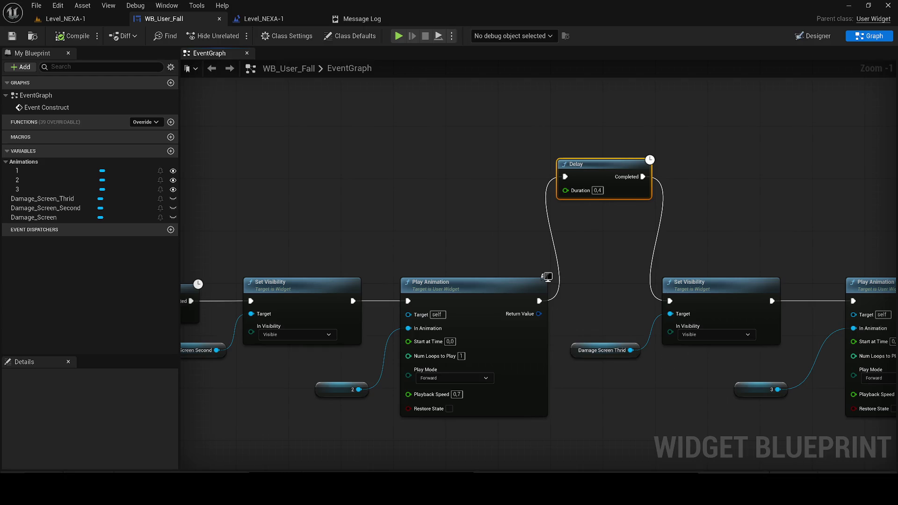
# - Insert the Delay before the third Set Visibility and pull the third-stage nodes up to it
pyautogui.scroll(-3, 512, 173)
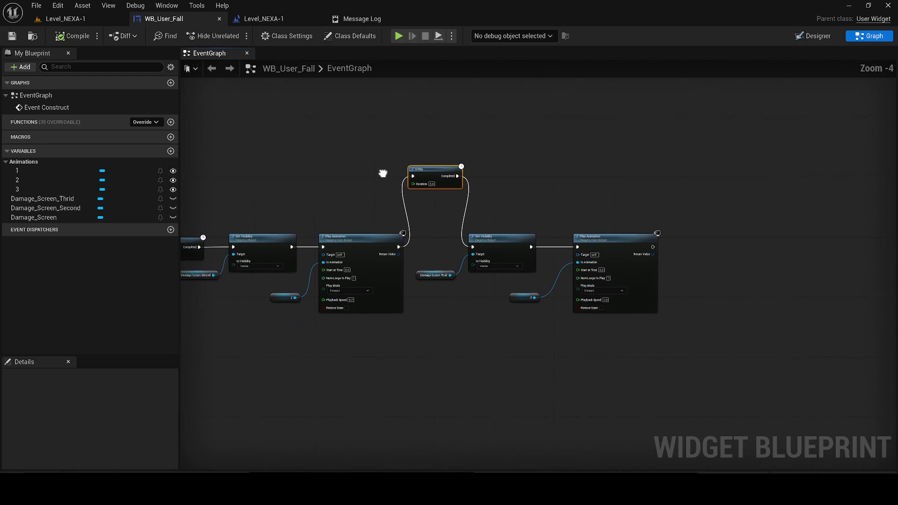
pyautogui.moveTo(741, 338); pyautogui.dragTo(499, 264)
pyautogui.scroll(3, 463, 234)
pyautogui.click(447, 157)
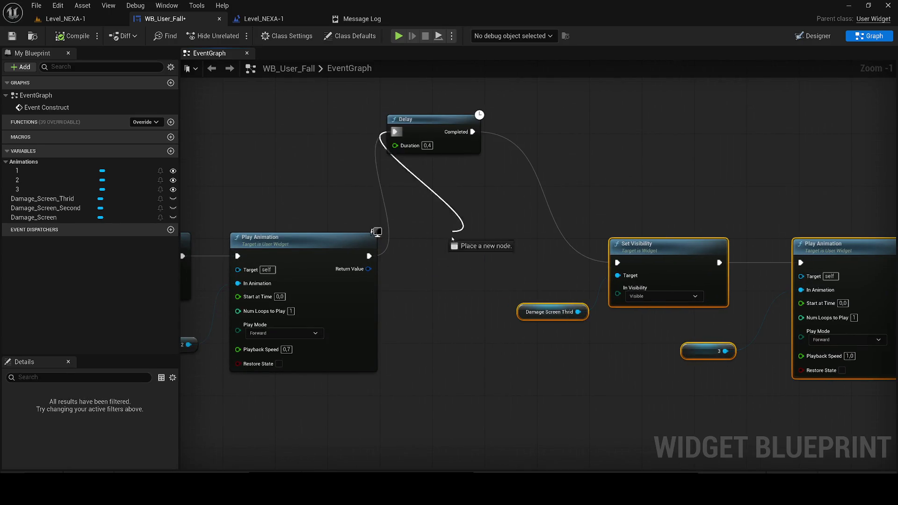
pyautogui.moveTo(447, 163); pyautogui.dragTo(455, 283)
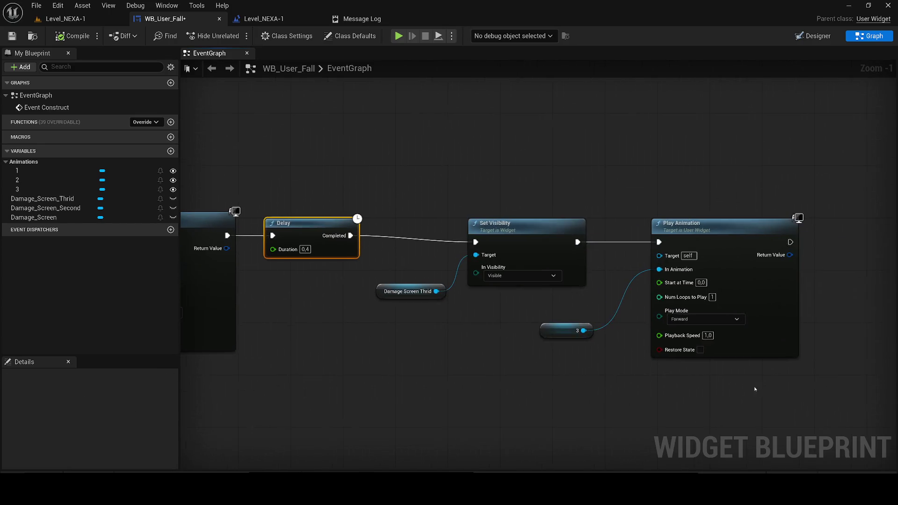
pyautogui.moveTo(370, 370); pyautogui.dragTo(655, 224)
pyautogui.moveTo(585, 231)
pyautogui.mouseDown()
pyautogui.moveTo(536, 218)
pyautogui.moveTo(476, 223)
pyautogui.moveTo(465, 232)
pyautogui.mouseUp()
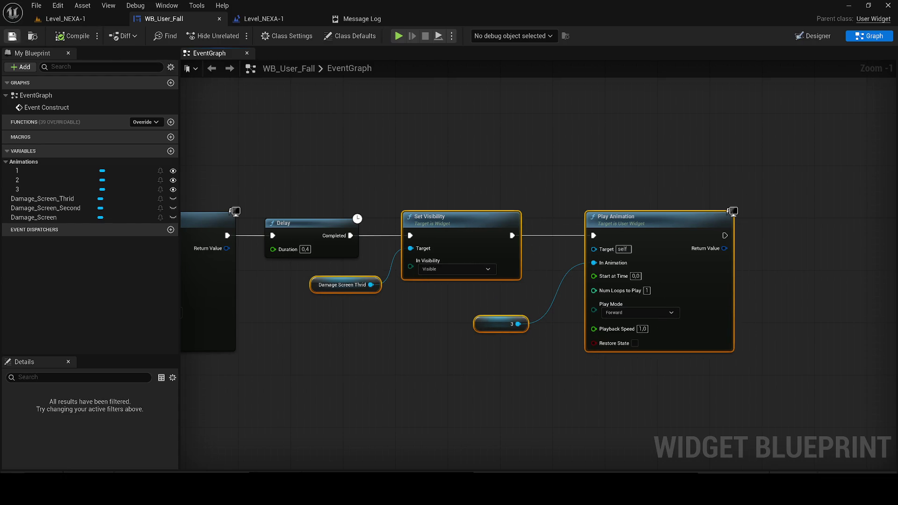
pyautogui.click(514, 234)
# - Shorten the earlier Delay node's Duration to 0,5 s
pyautogui.scroll(-3, 515, 234)
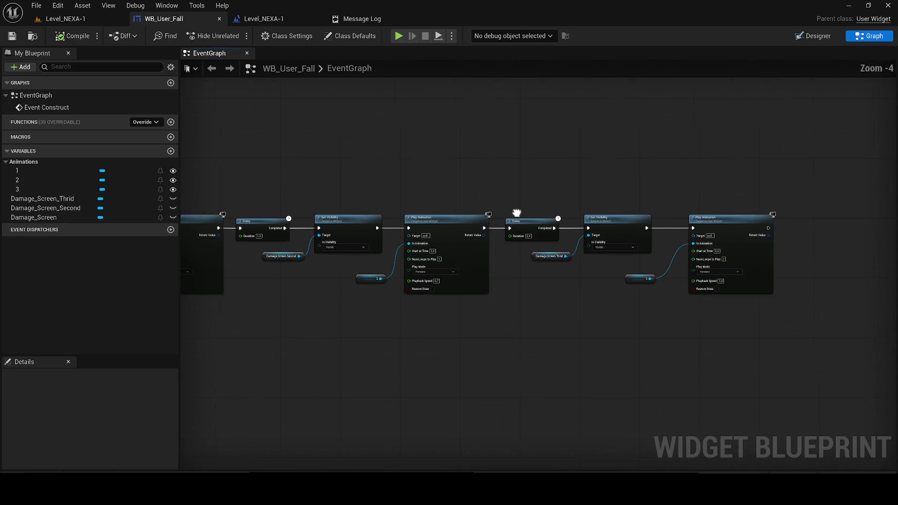
pyautogui.moveTo(516, 213); pyautogui.dragTo(548, 218)
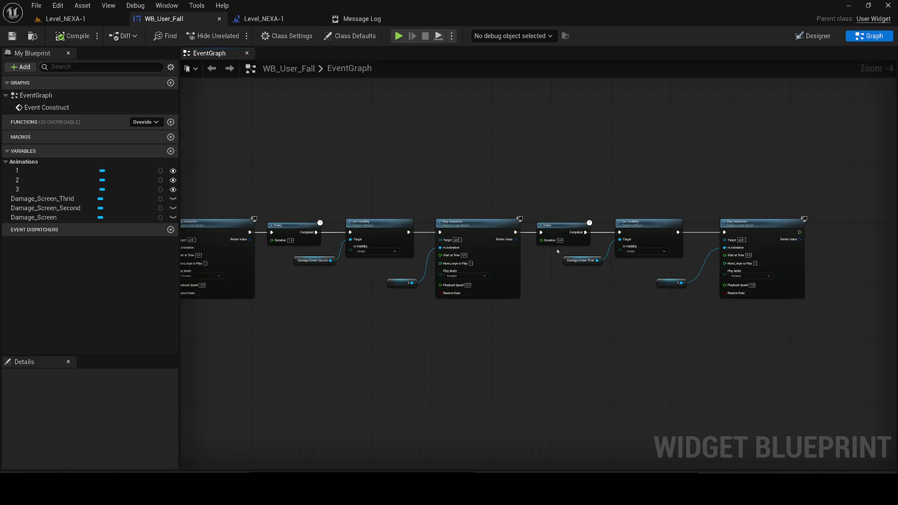
pyautogui.scroll(1, 567, 258)
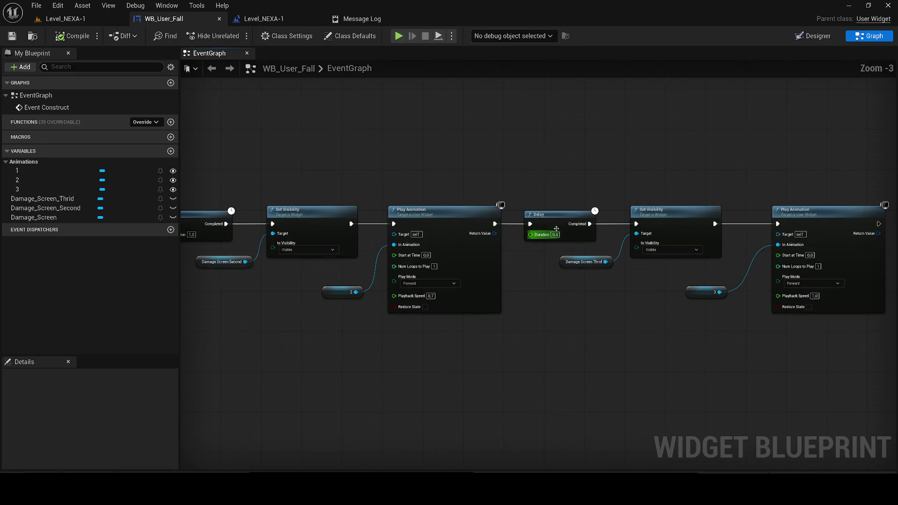
pyautogui.moveTo(564, 252); pyautogui.dragTo(775, 257)
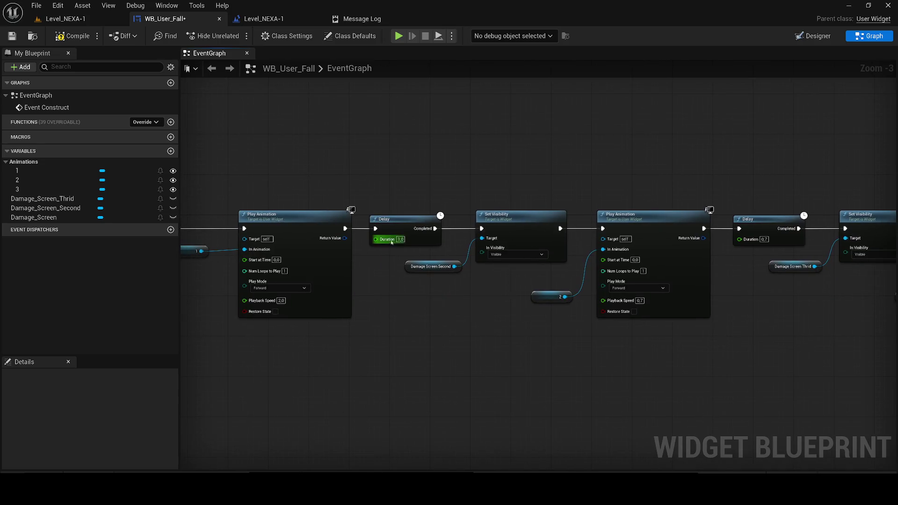
pyautogui.write('1,45')
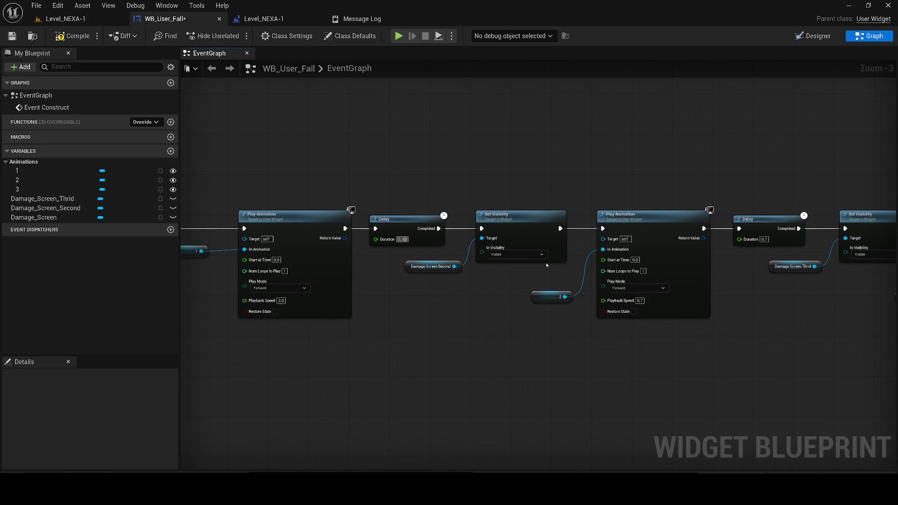
pyautogui.write('0,5')
pyautogui.moveTo(289, 154); pyautogui.dragTo(458, 163)
pyautogui.click(106, 20)
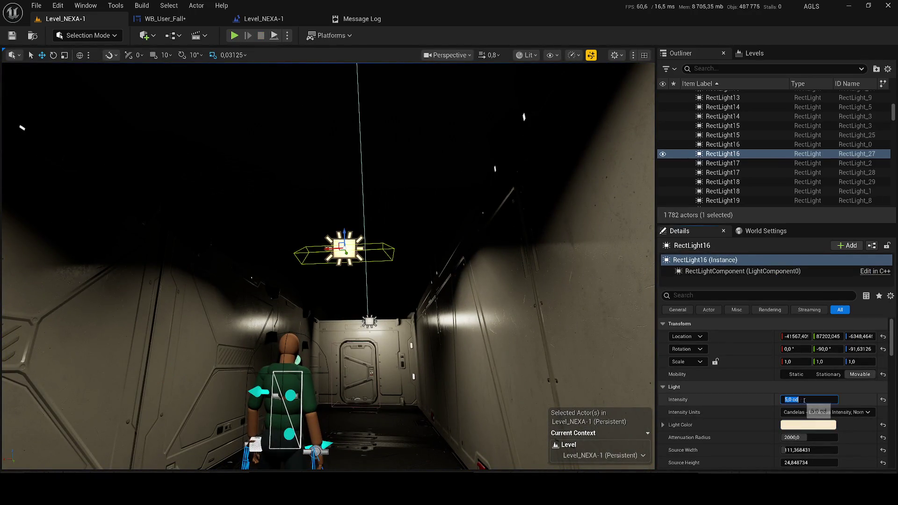
# - Set RectLight16 and RectLight18 intensity to 1 cd
pyautogui.write('1')
pyautogui.press('Return')
pyautogui.click(722, 182)
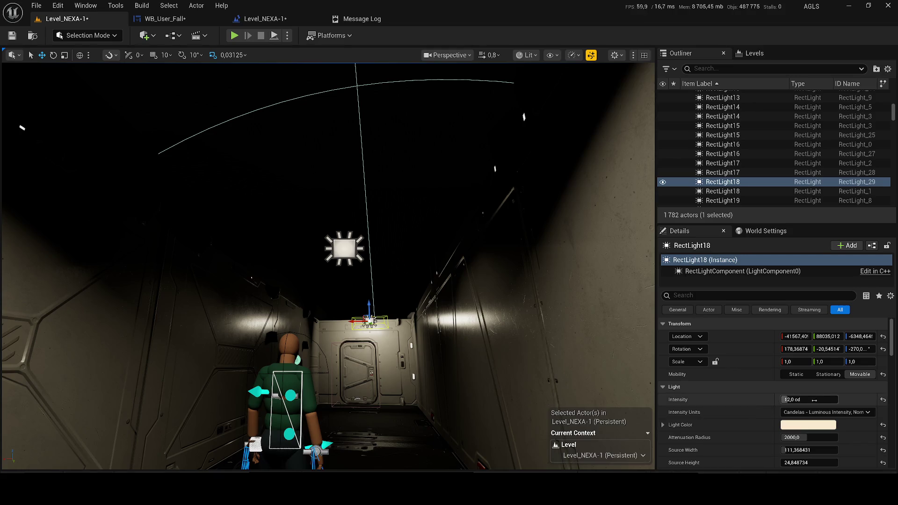
pyautogui.write('1')
pyautogui.press('Return')
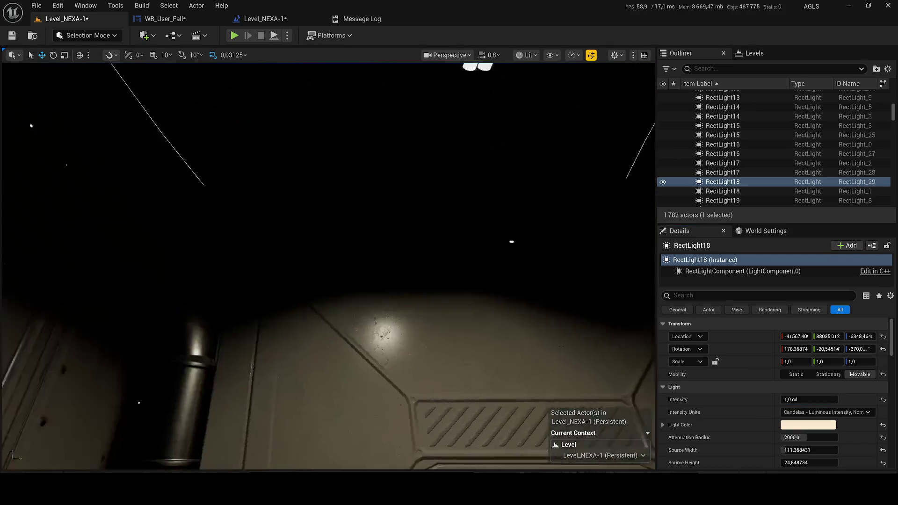
pyautogui.press('f')
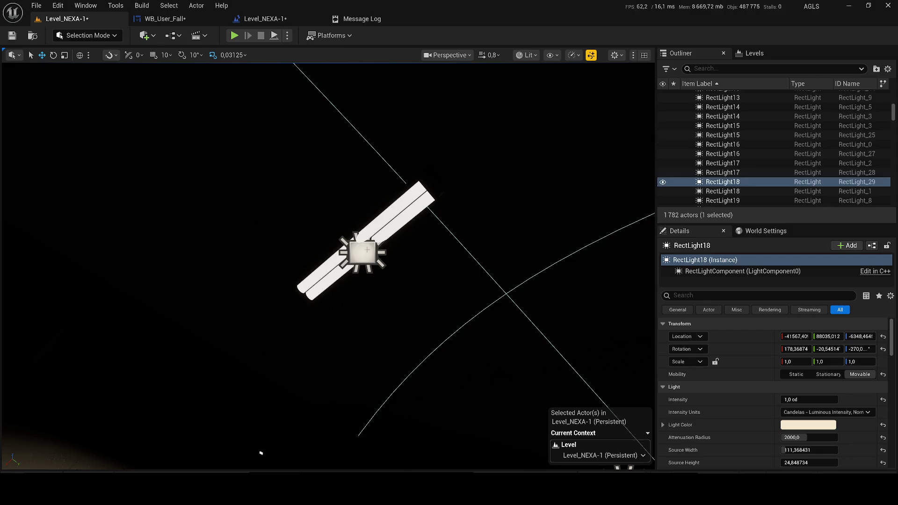
# - After a quick playtest, set RectLight15 and two more rect lights to 2 cd
pyautogui.click(722, 135)
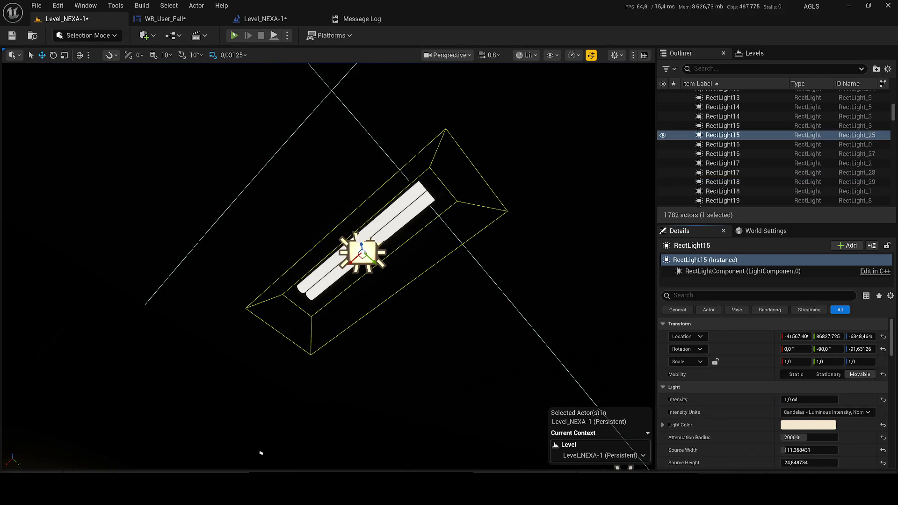
pyautogui.hotkey('alt', 'p')
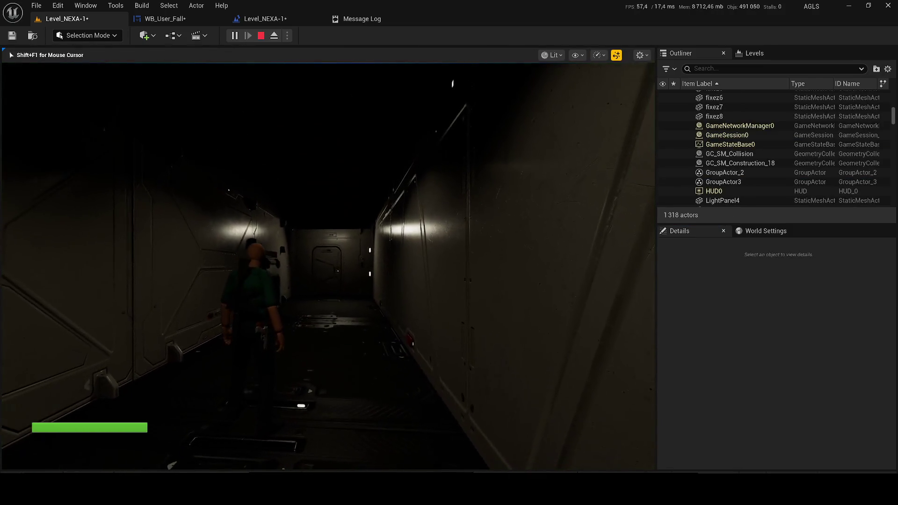
pyautogui.press('Escape')
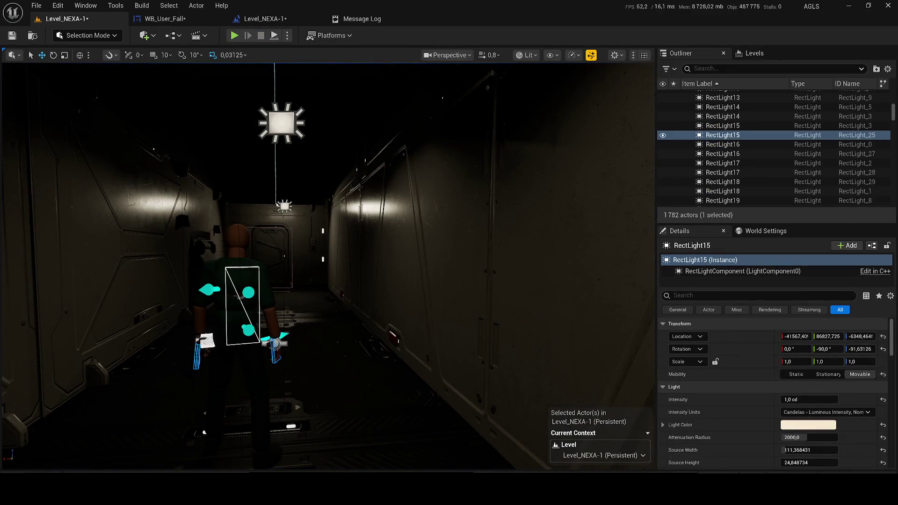
pyautogui.keyDown('ctrl'); pyautogui.click(279, 205); pyautogui.keyUp('ctrl')
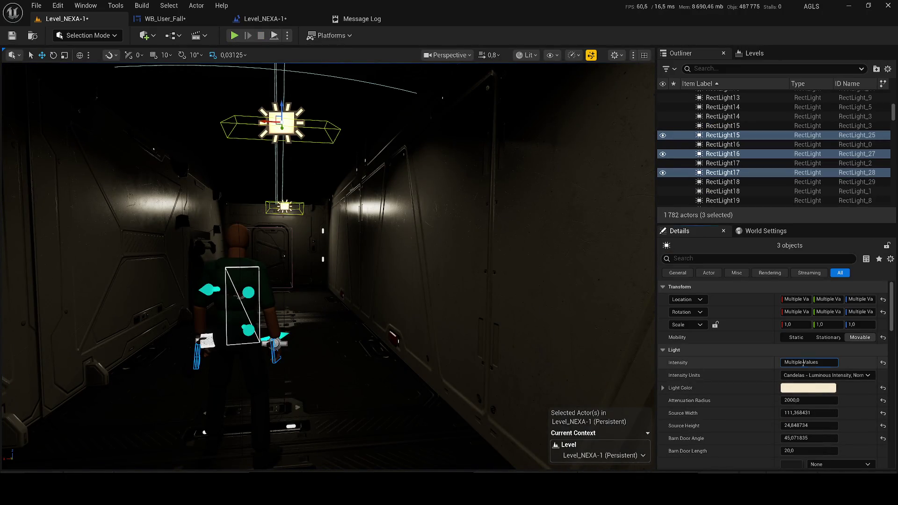
pyautogui.write('2')
pyautogui.press('Return')
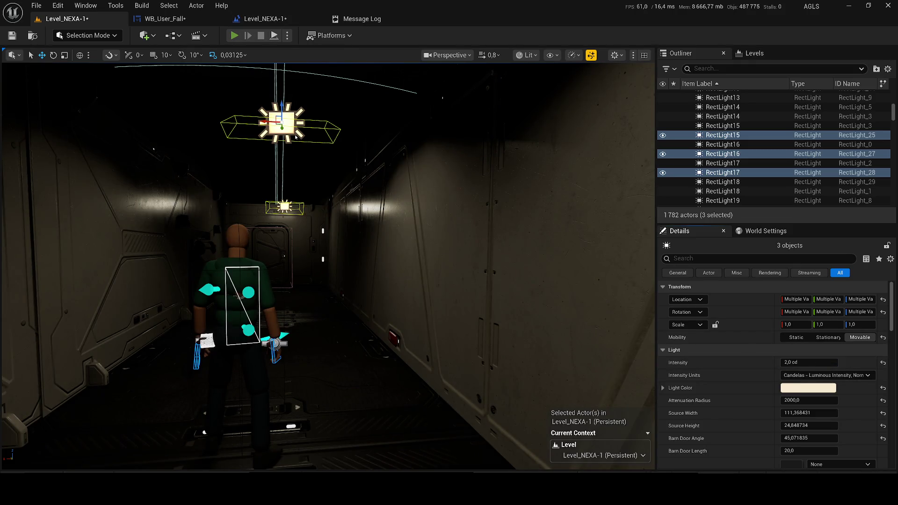
# - Play-test walking down the corridor and out through the window, then save the level
pyautogui.hotkey('alt', 'p')
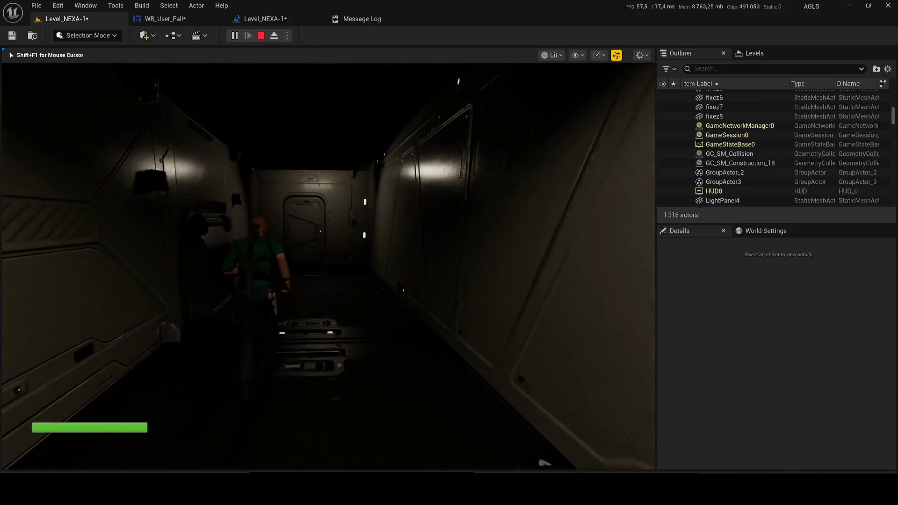
pyautogui.press('w')
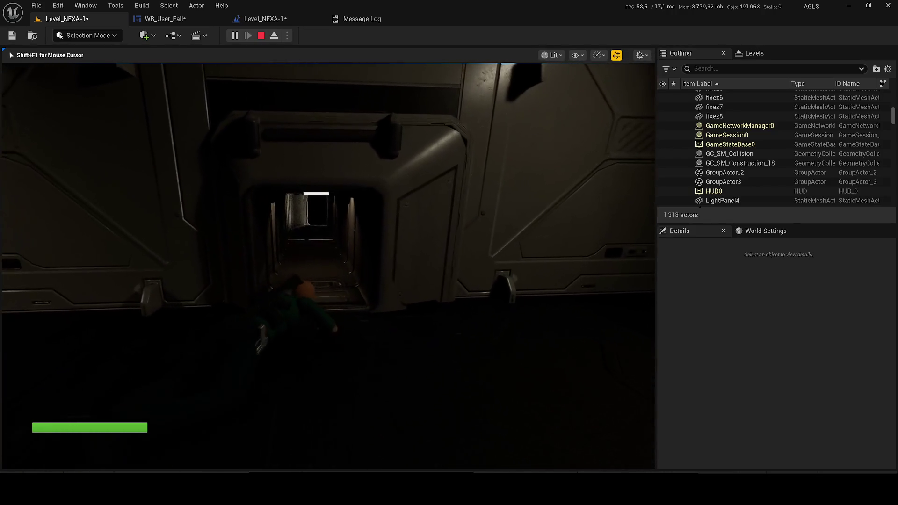
pyautogui.press("'")
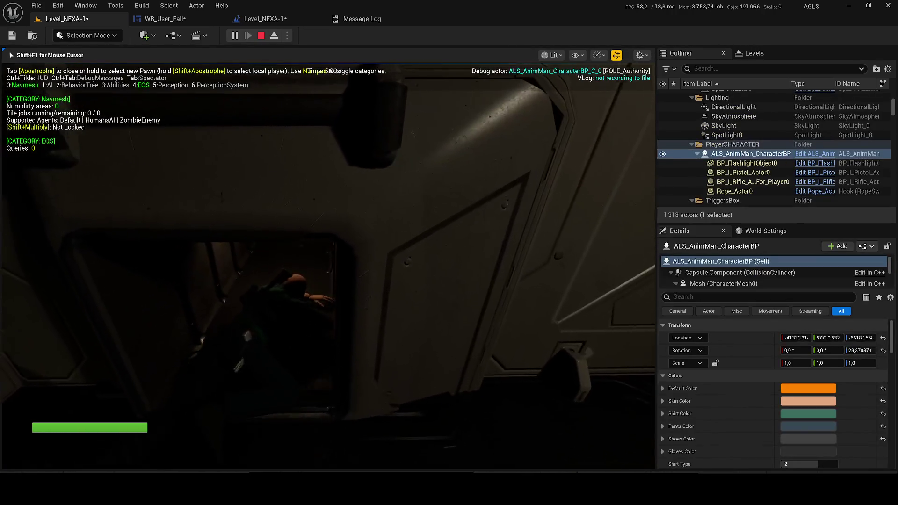
pyautogui.press("'")
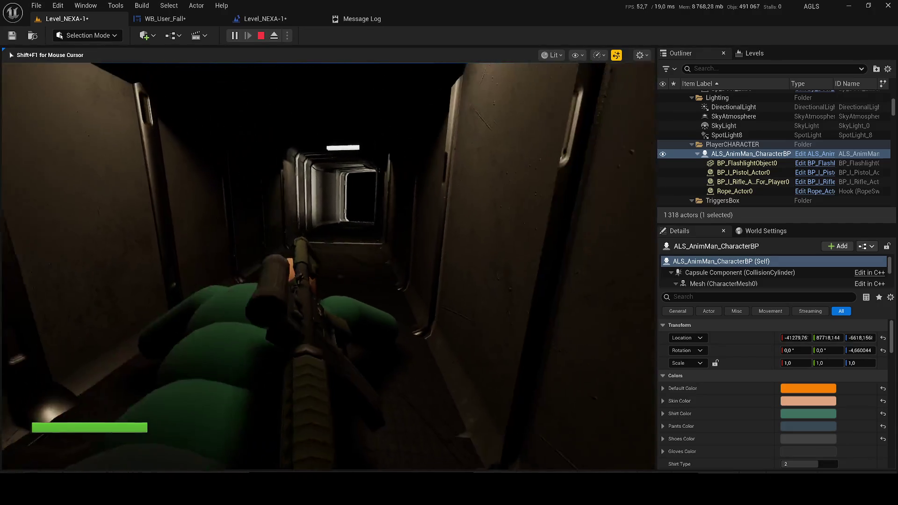
pyautogui.press('w')
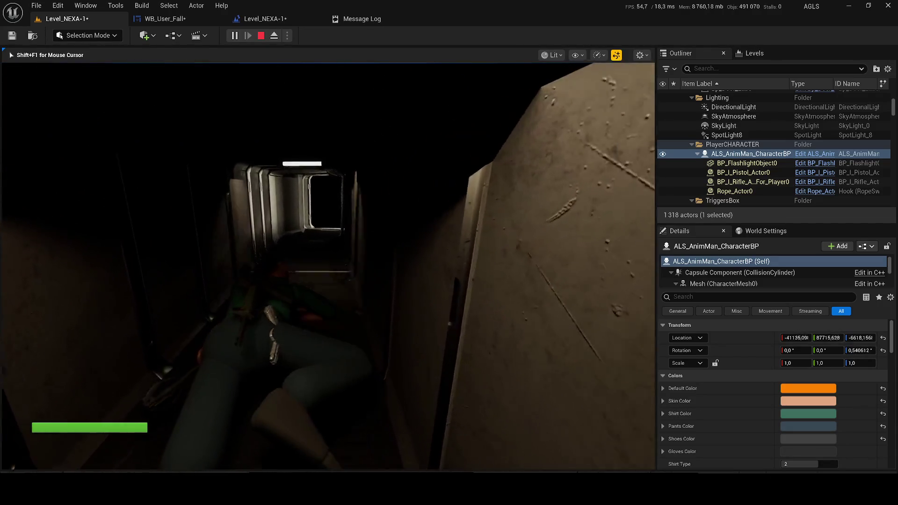
pyautogui.press('w')
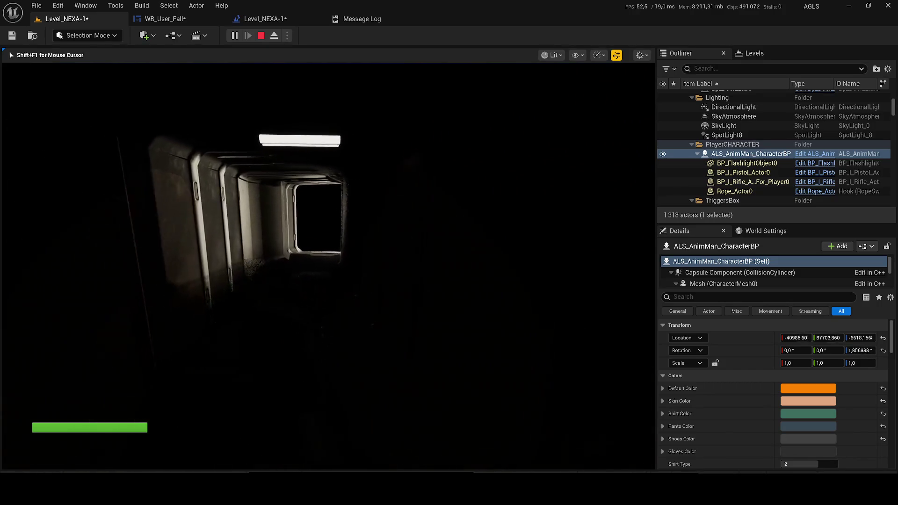
pyautogui.press('w')
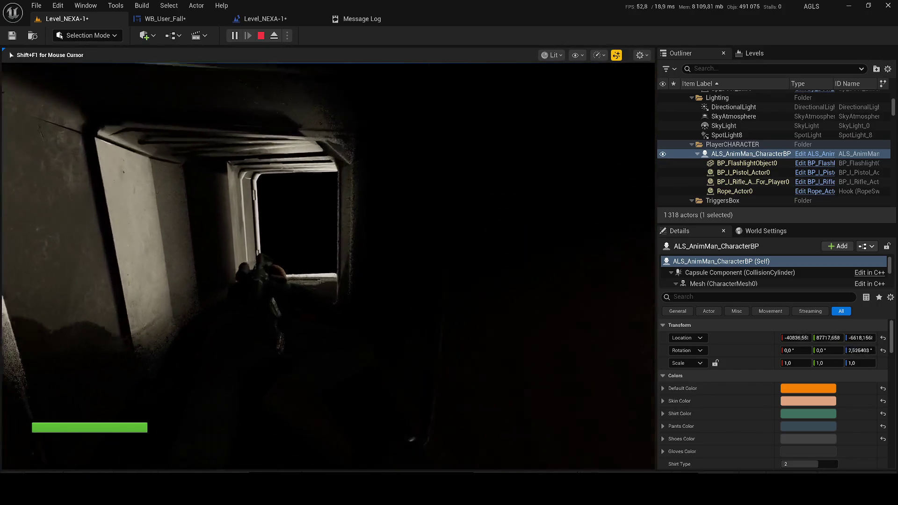
pyautogui.press('w')
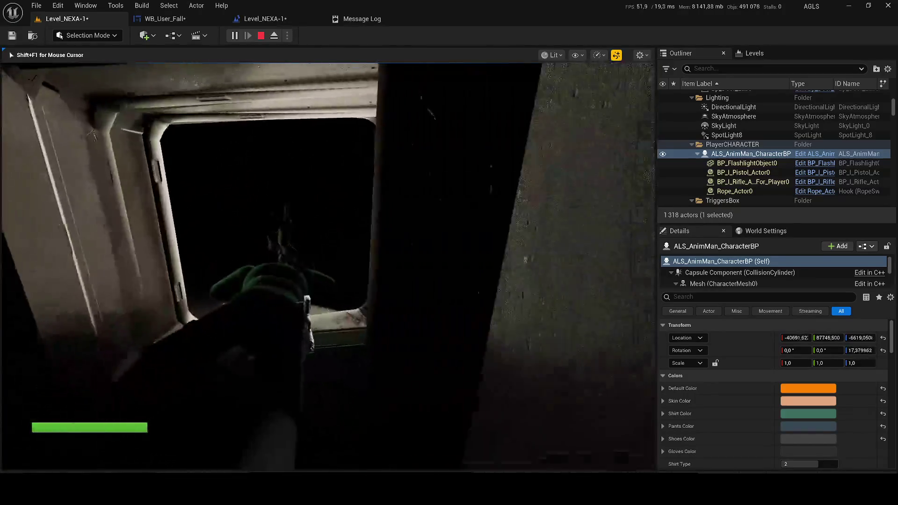
pyautogui.press('w')
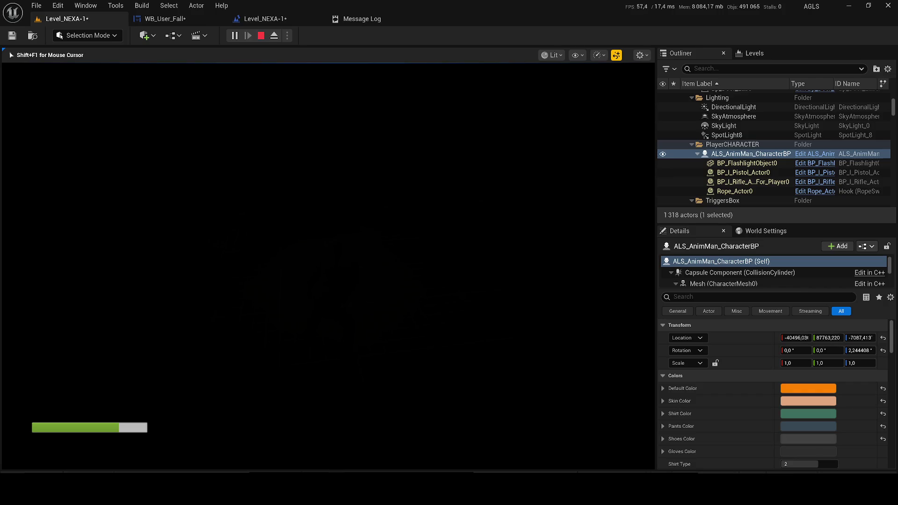
pyautogui.press('Escape')
pyautogui.hotkey('ctrl', 's')
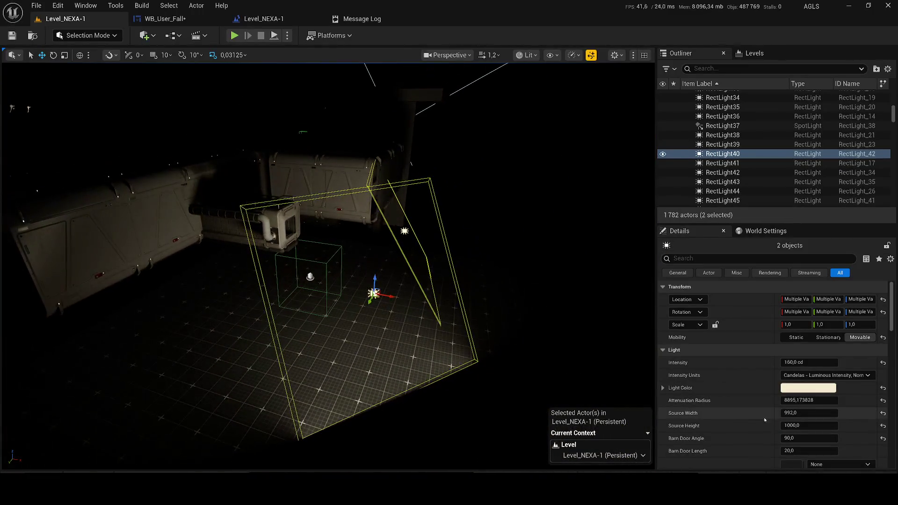
# - Set both rect lights' intensity to 10 cd and save the level
pyautogui.write('0')
pyautogui.press('Return')
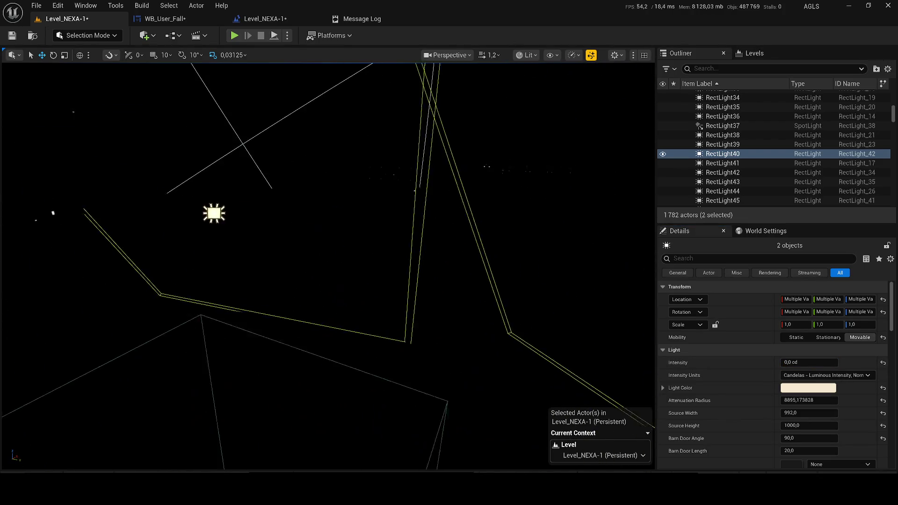
pyautogui.write('10')
pyautogui.press('Return')
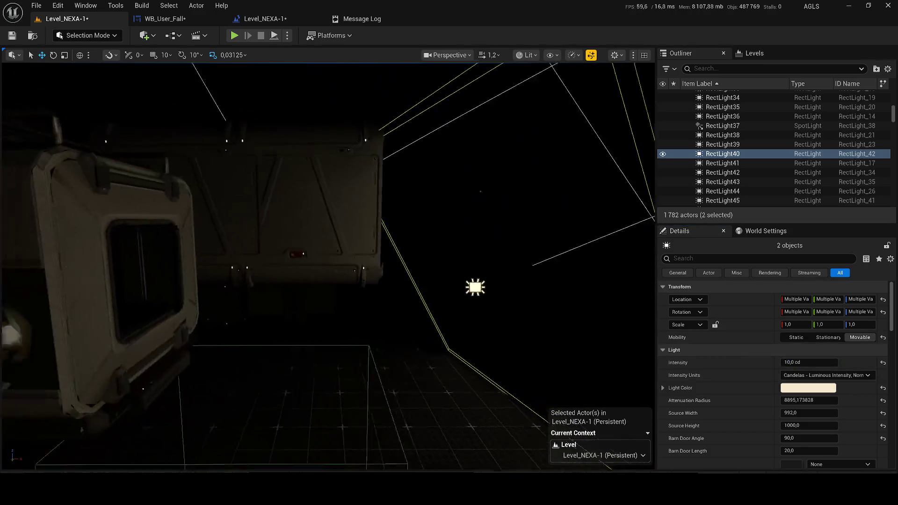
pyautogui.hotkey('ctrl', 's')
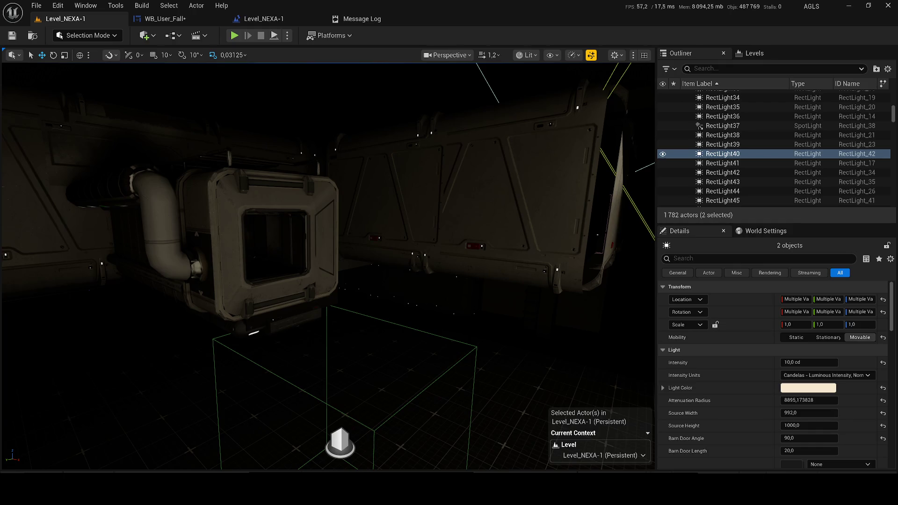
# - Duplicate the corridor ceiling rect light and tilt the copy about 20° toward the wall
pyautogui.scroll(5, 327, 266)
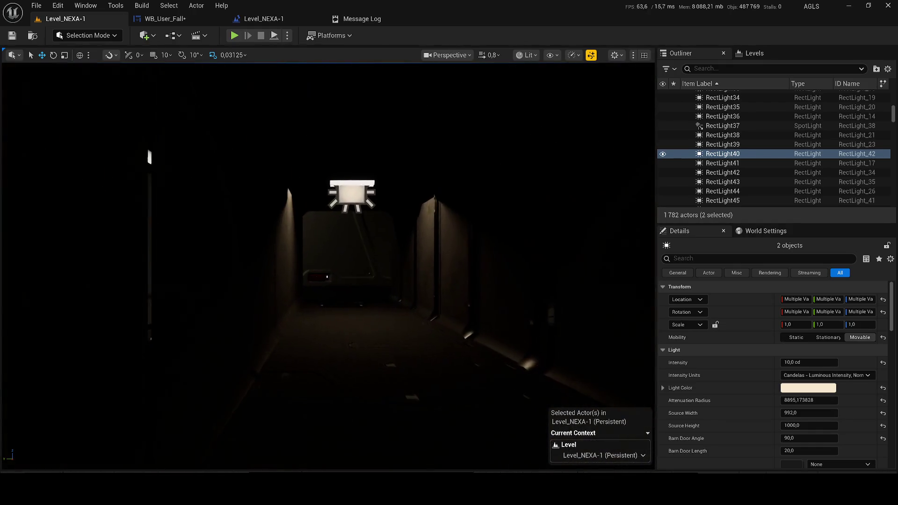
pyautogui.scroll(3, 327, 266)
pyautogui.scroll(3, 327, 266)
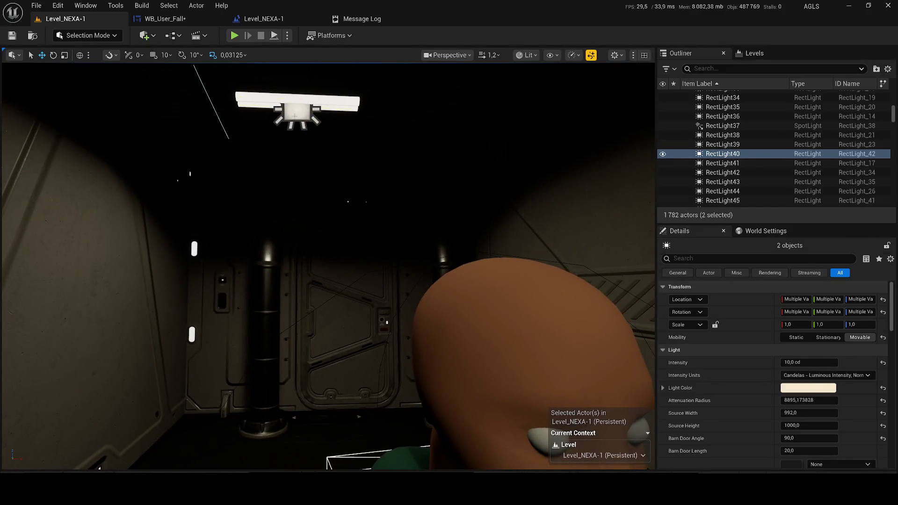
pyautogui.click(297, 112)
pyautogui.hotkey('ctrl', 'd')
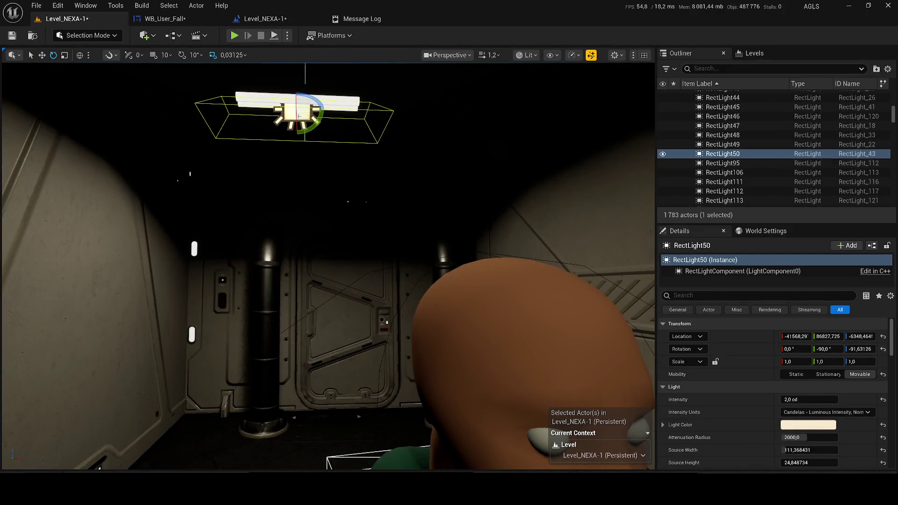
pyautogui.scroll(-3, 340, 128)
pyautogui.scroll(-2, 561, 103)
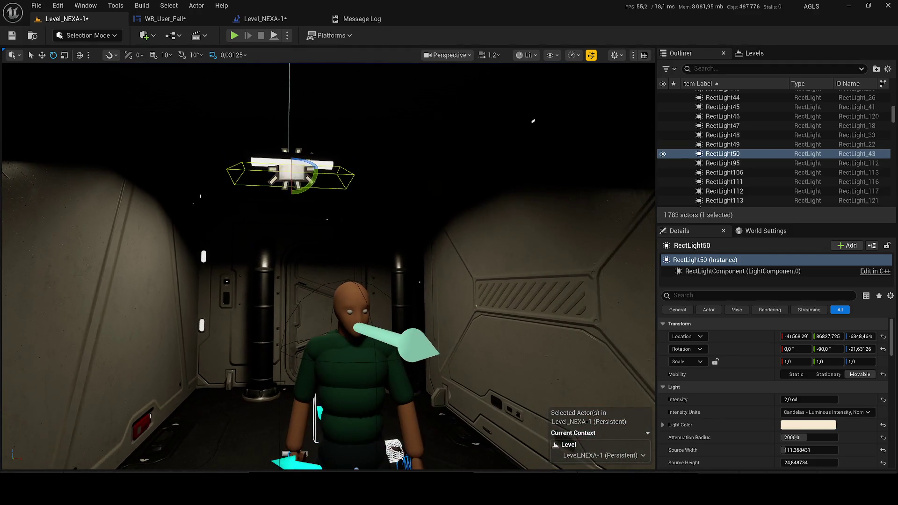
pyautogui.moveTo(309, 184); pyautogui.dragTo(311, 201)
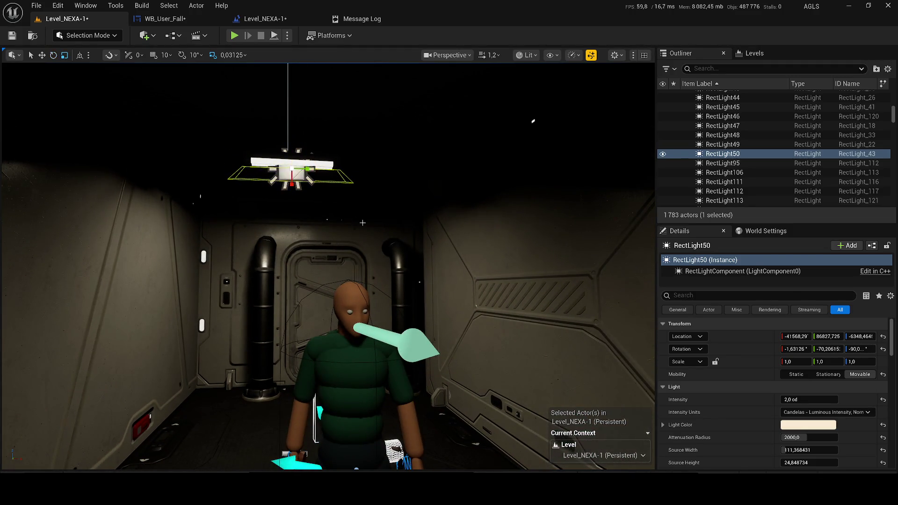
pyautogui.press('w')
# - Switch the viewport to Unlit and view the roof tiles from overhead
pyautogui.moveTo(363, 222); pyautogui.dragTo(476, 47)
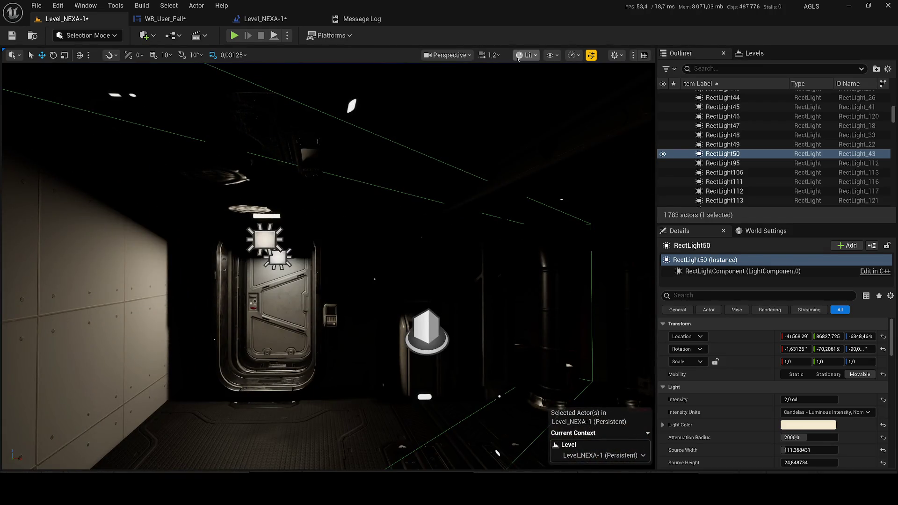
pyautogui.click(517, 57)
pyautogui.click(538, 103)
pyautogui.moveTo(327, 262)
pyautogui.mouseDown()
pyautogui.moveTo(365, 187)
pyautogui.moveTo(421, 135)
pyautogui.mouseUp()
# - Duplicate two roof tiles and move the copies into the empty roof slot
pyautogui.click(309, 290)
pyautogui.keyDown('ctrl'); pyautogui.click(285, 355); pyautogui.keyUp('ctrl')
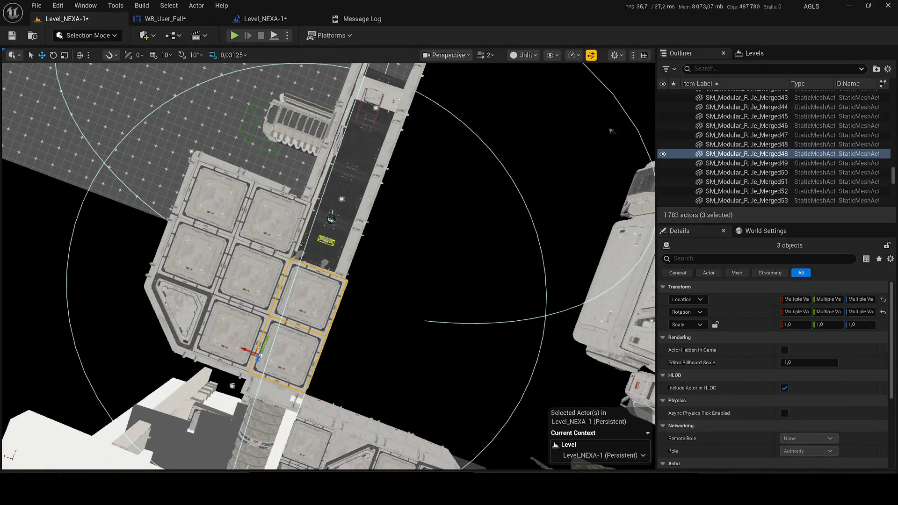
pyautogui.moveTo(264, 343); pyautogui.dragTo(302, 248)
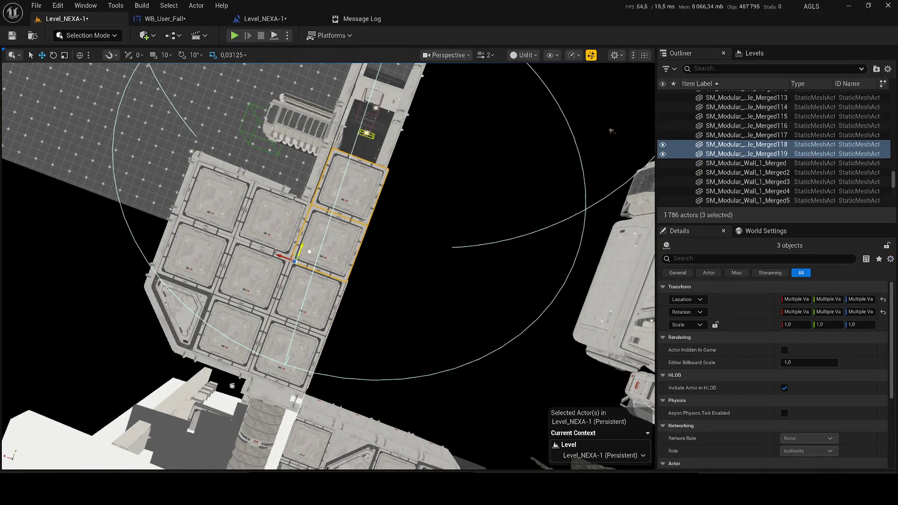
pyautogui.hotkey('ctrl', 'z')
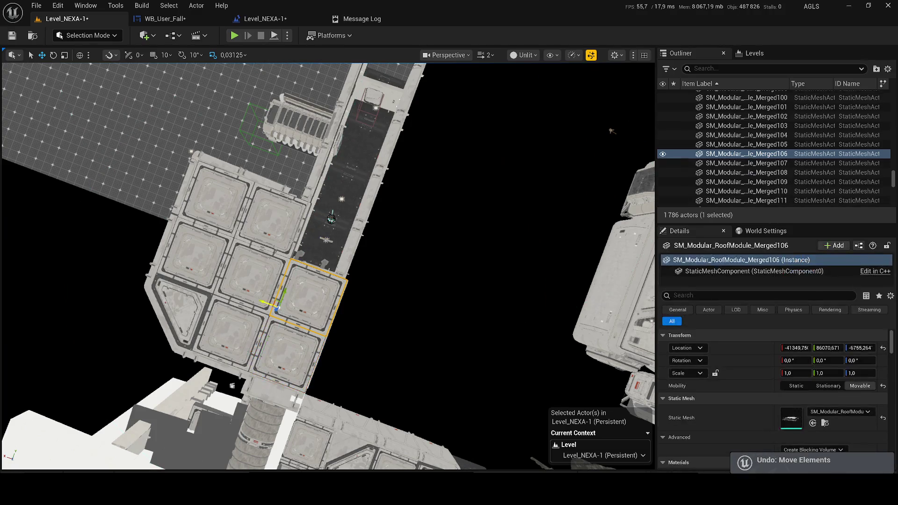
pyautogui.keyDown('ctrl'); pyautogui.click(300, 355); pyautogui.keyUp('ctrl')
pyautogui.hotkey('ctrl', 'd')
pyautogui.moveTo(590, 100)
pyautogui.mouseDown()
pyautogui.moveTo(39, 284)
pyautogui.moveTo(4, 288)
pyautogui.moveTo(3, 299)
pyautogui.mouseUp()
pyautogui.scroll(2, 3, 288)
pyautogui.scroll(3, 3, 287)
pyautogui.hotkey('ctrl', 'd')
pyautogui.moveTo(261, 359); pyautogui.dragTo(281, 332)
# - Save the level, return the viewport to Lit, and save all modified content
pyautogui.hotkey('ctrl', 's')
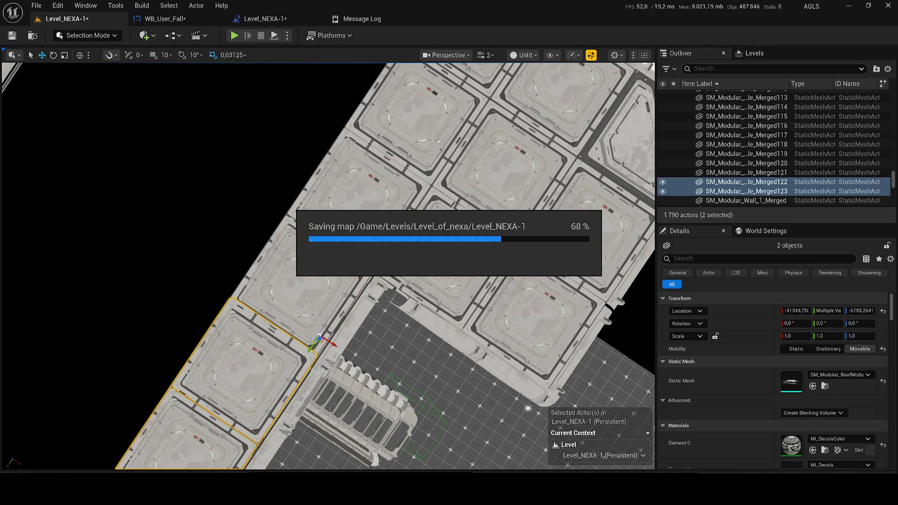
pyautogui.click(524, 55)
pyautogui.click(533, 86)
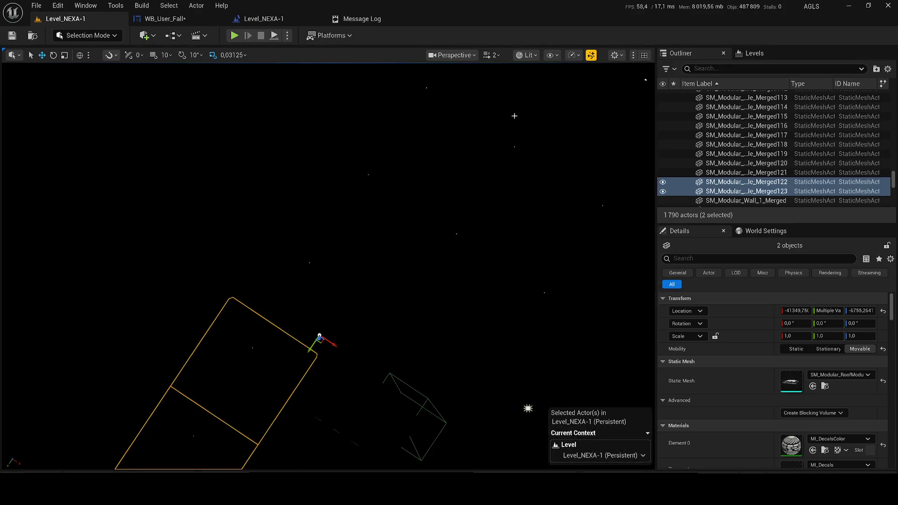
pyautogui.moveTo(587, 232)
pyautogui.mouseDown()
pyautogui.moveTo(236, 270)
pyautogui.moveTo(265, 232)
pyautogui.moveTo(349, 216)
pyautogui.moveTo(402, 141)
pyautogui.moveTo(364, 164)
pyautogui.mouseUp()
pyautogui.moveTo(893, 179); pyautogui.dragTo(893, 93)
pyautogui.click(717, 104)
pyautogui.hotkey('ctrl', 'shift', 's')
# - Confirm saving all modified content, then fly into the red-lit room toward the door
pyautogui.click(521, 351)
pyautogui.press('w')
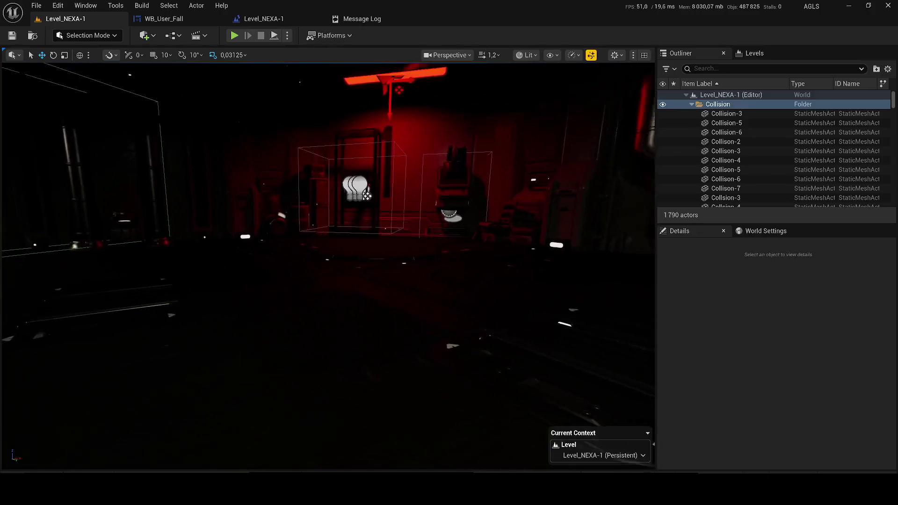
pyautogui.scroll(-2, 327, 262)
pyautogui.scroll(-1, 327, 262)
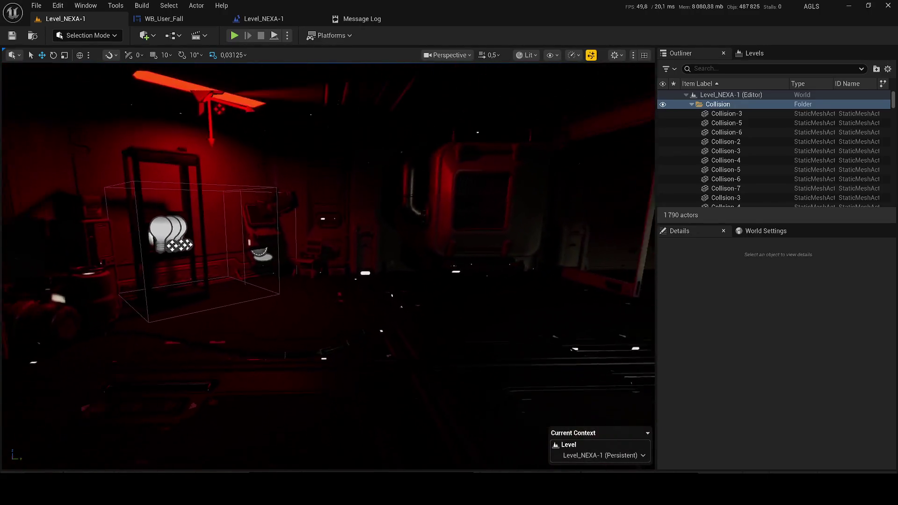
pyautogui.scroll(3, 327, 262)
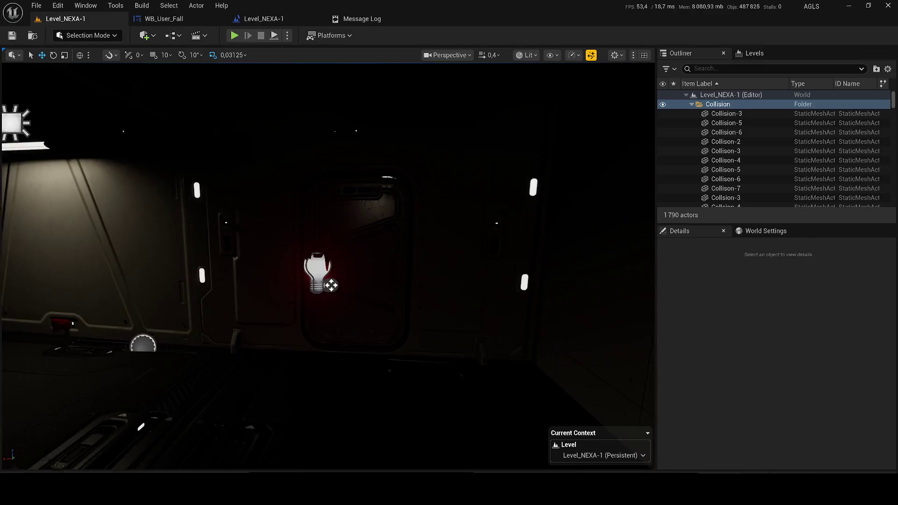
pyautogui.press('w')
pyautogui.scroll(1, 328, 261)
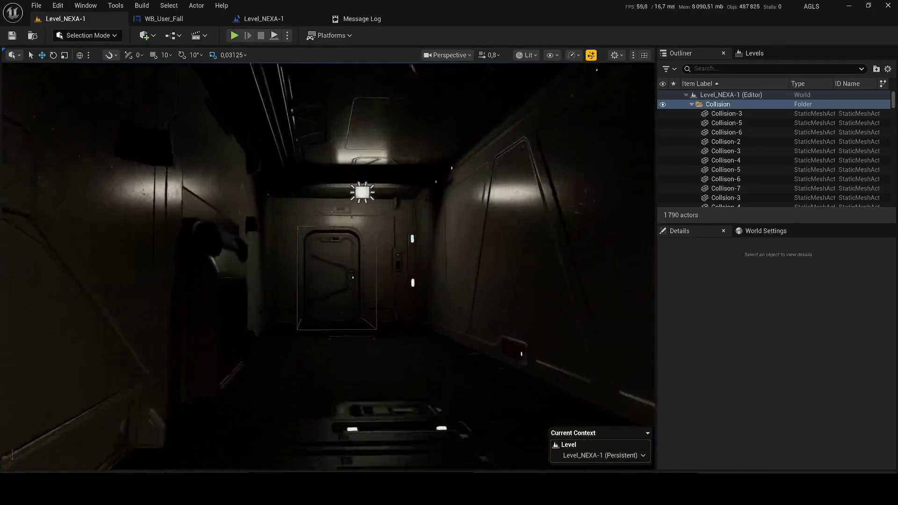
# - Select the locked door and dock the Bp_Door_Locked EventGraph beside its Viewport
pyautogui.click(315, 287)
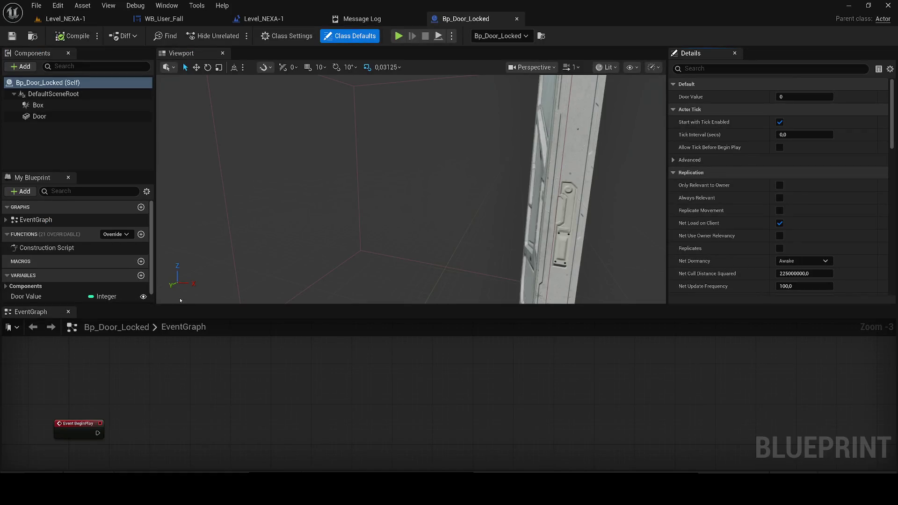
pyautogui.moveTo(31, 311)
pyautogui.mouseDown()
pyautogui.moveTo(327, 154)
pyautogui.moveTo(281, 66)
pyautogui.moveTo(312, 54)
pyautogui.mouseUp()
pyautogui.click(262, 19)
pyautogui.scroll(-3, 421, 215)
# - Comment the vent-overlap nodes: the vent fall should change directly to level NEXA 2 + widget
pyautogui.moveTo(421, 215)
pyautogui.mouseDown()
pyautogui.moveTo(439, 228)
pyautogui.moveTo(383, 223)
pyautogui.mouseUp()
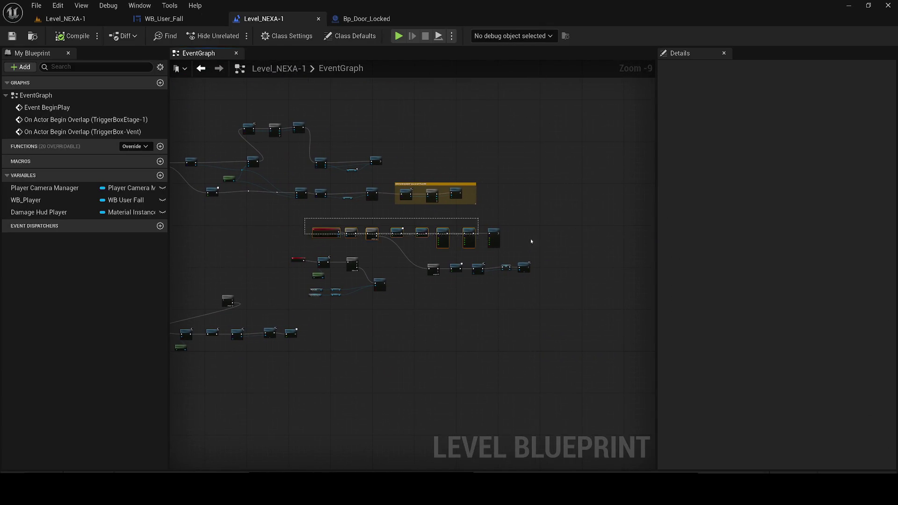
pyautogui.moveTo(565, 242); pyautogui.dragTo(565, 242)
pyautogui.press('c')
pyautogui.scroll(6, 262, 217)
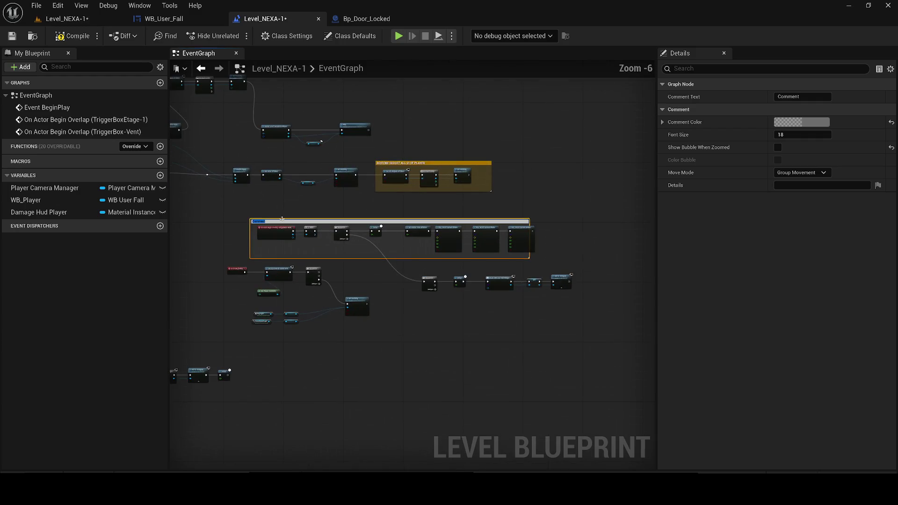
pyautogui.scroll(-3, 261, 217)
pyautogui.scroll(1, 224, 205)
pyautogui.write('W')
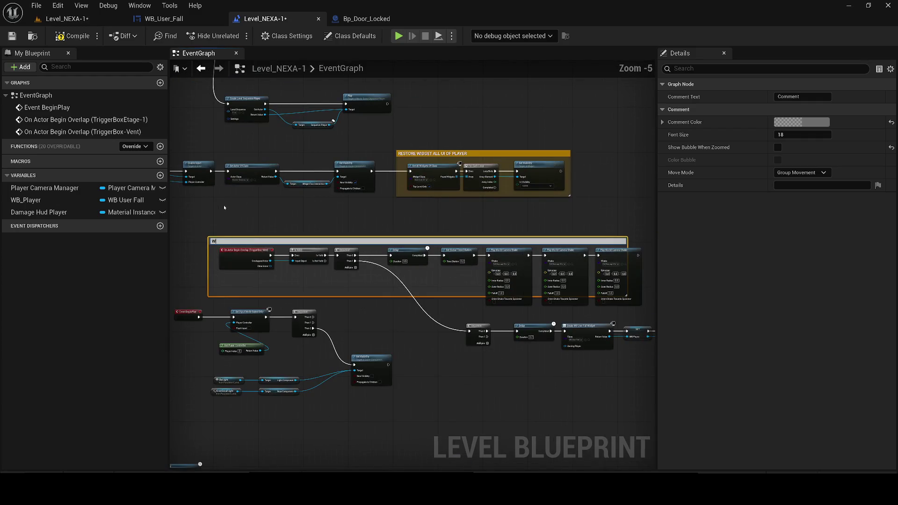
pyautogui.write('IDGET  Be')
pyautogui.write('CAUSE PLA')
pyautogui.write('YER AFTER V')
pyautogui.write('ENT  =')
pyautogui.write(' FALL')
pyautogui.write('  TO CHANGE DIREC')
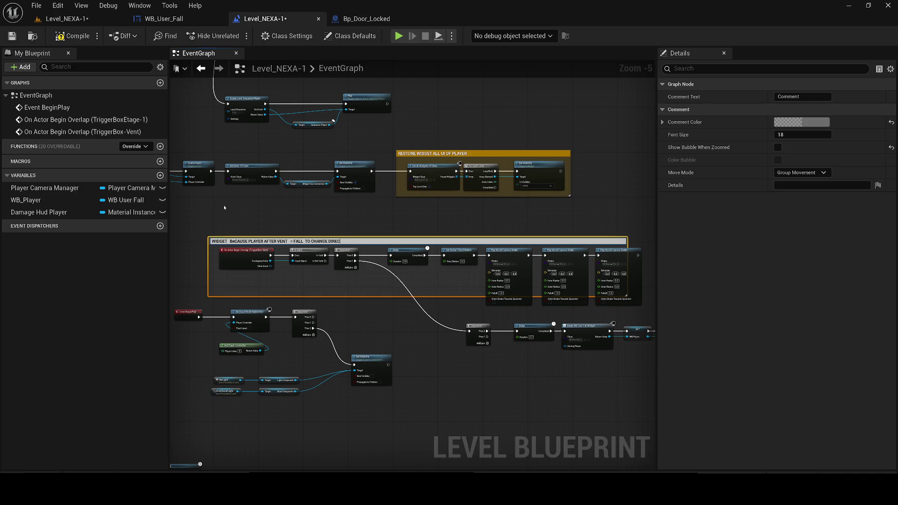
pyautogui.write('Y TO LEVEL OF NEXA 2 + WIDGE')
pyautogui.press('Return')
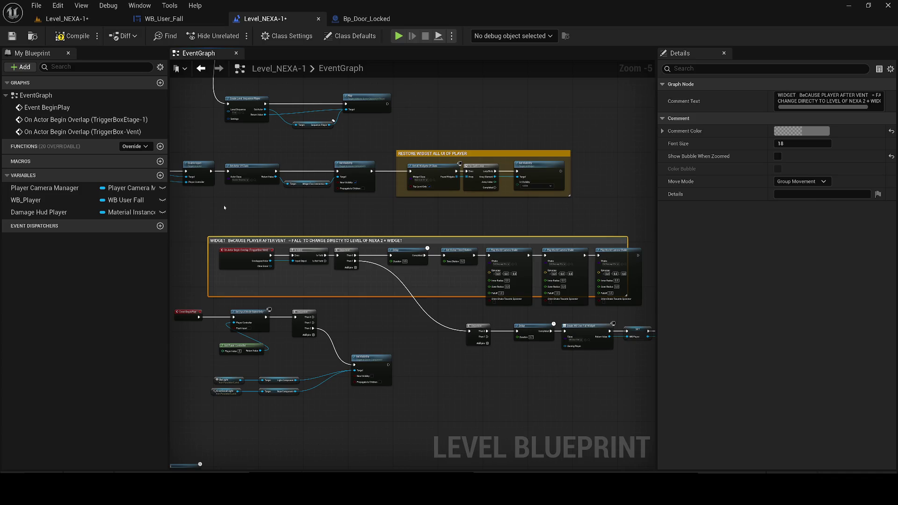
# - Move the lower node group down and right, and enlarge the new comment box
pyautogui.moveTo(421, 304)
pyautogui.mouseDown()
pyautogui.moveTo(361, 278)
pyautogui.moveTo(534, 224)
pyautogui.mouseUp()
pyautogui.moveTo(533, 331)
pyautogui.mouseDown()
pyautogui.moveTo(431, 260)
pyautogui.moveTo(273, 216)
pyautogui.mouseUp()
pyautogui.moveTo(453, 281); pyautogui.dragTo(543, 351)
pyautogui.moveTo(550, 314); pyautogui.dragTo(412, 295)
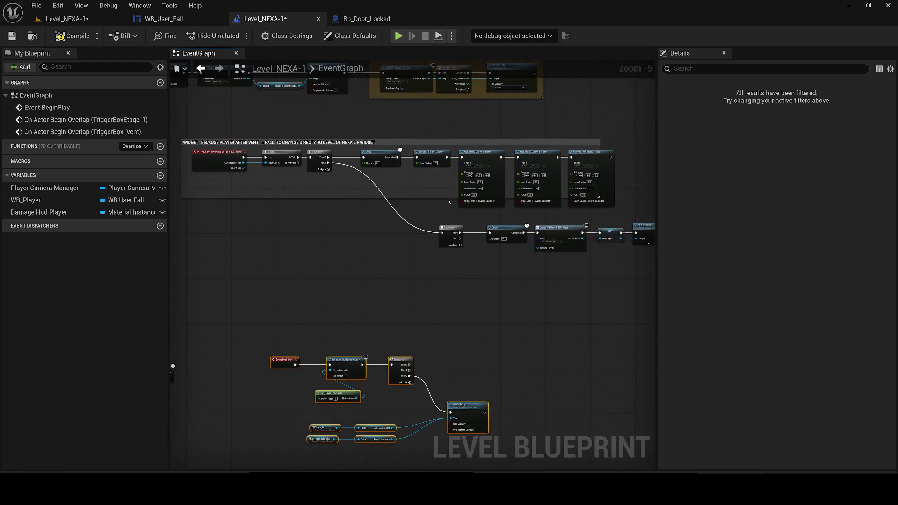
pyautogui.moveTo(451, 198); pyautogui.dragTo(363, 226)
pyautogui.moveTo(517, 170); pyautogui.dragTo(592, 178)
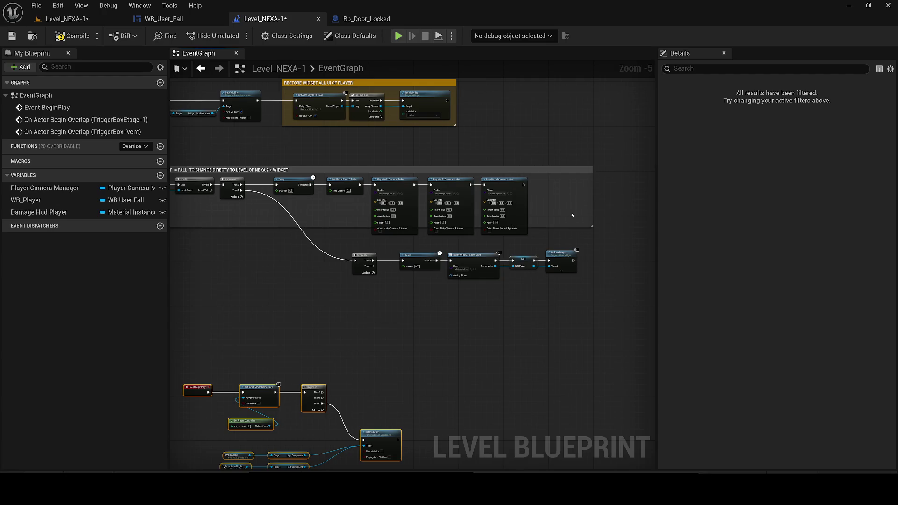
pyautogui.moveTo(575, 228); pyautogui.dragTo(575, 308)
# - Make the comment box's colour fully opaque
pyautogui.moveTo(468, 328); pyautogui.dragTo(580, 324)
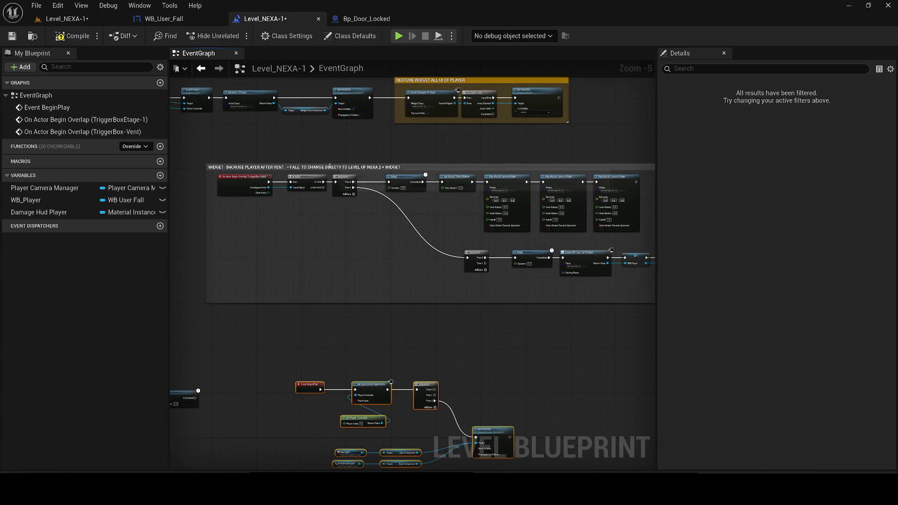
pyautogui.click(607, 167)
pyautogui.click(801, 131)
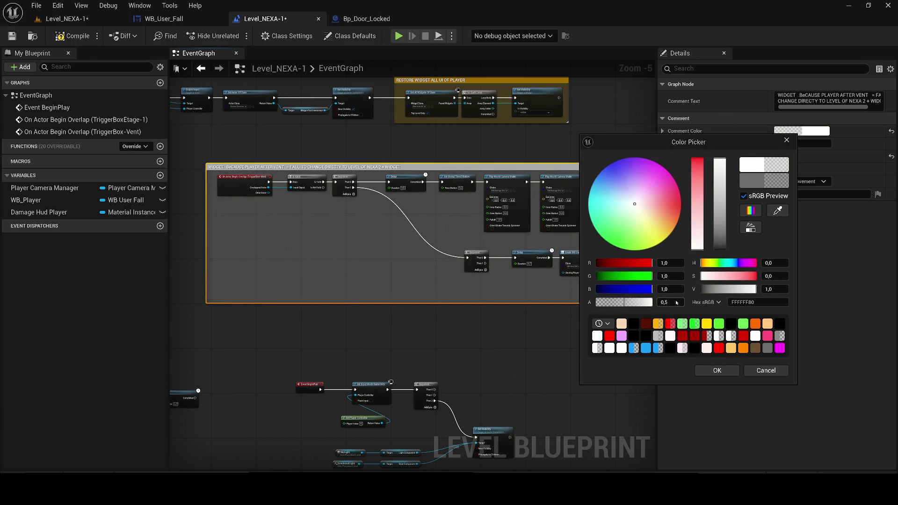
pyautogui.moveTo(679, 301); pyautogui.dragTo(672, 302)
pyautogui.click(713, 370)
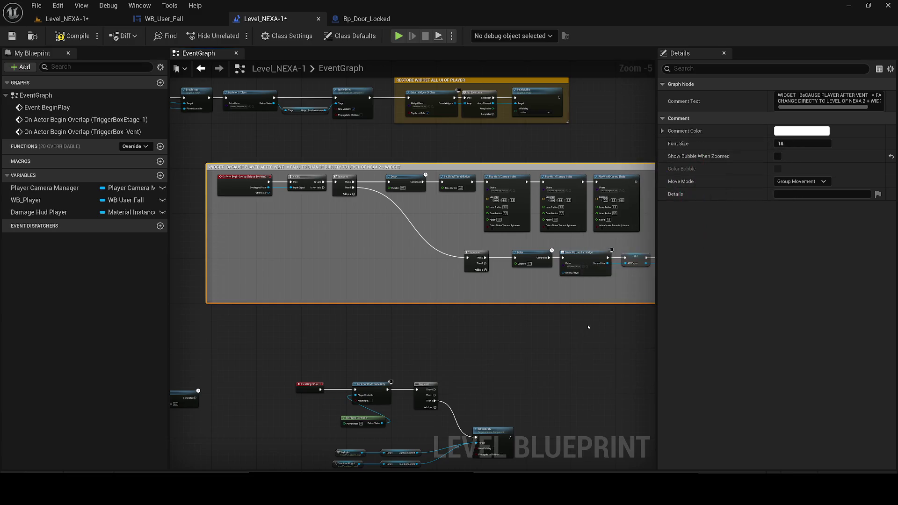
# - Correct the comment title from 'BeCAUSE' to 'BECAUSE'
pyautogui.scroll(2, 277, 163)
pyautogui.doubleClick(278, 163)
pyautogui.moveTo(278, 162); pyautogui.dragTo(377, 168)
pyautogui.doubleClick(291, 167)
pyautogui.click(286, 168)
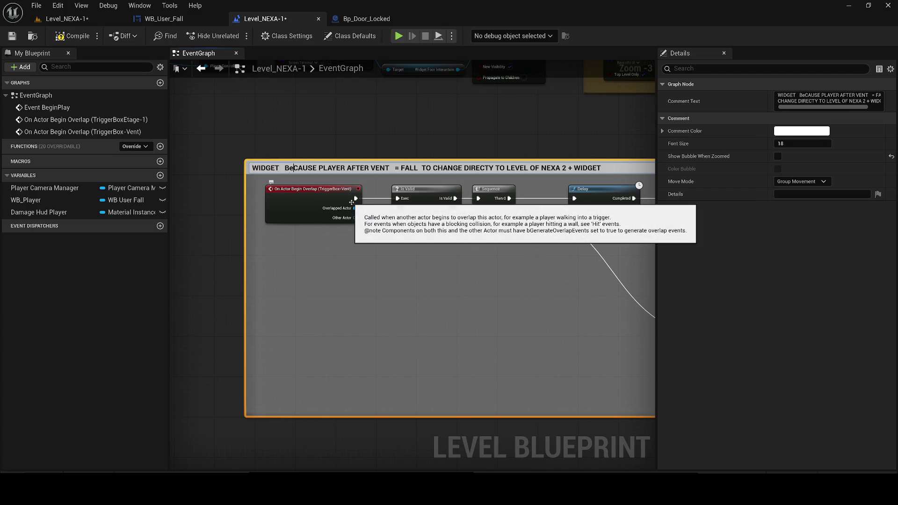
pyautogui.press('BackSpace')
pyautogui.write('E')
pyautogui.press('Return')
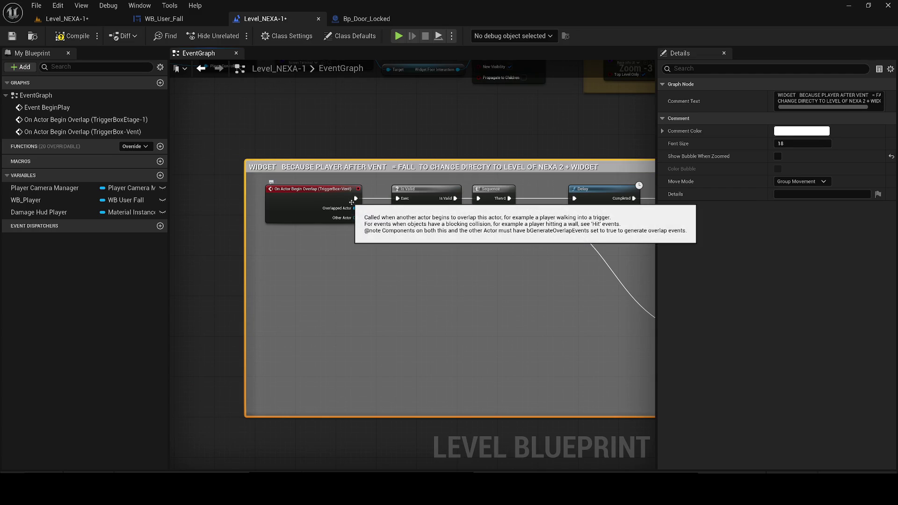
# - Save all modified levels and blueprints with Save All
pyautogui.scroll(-3, 352, 202)
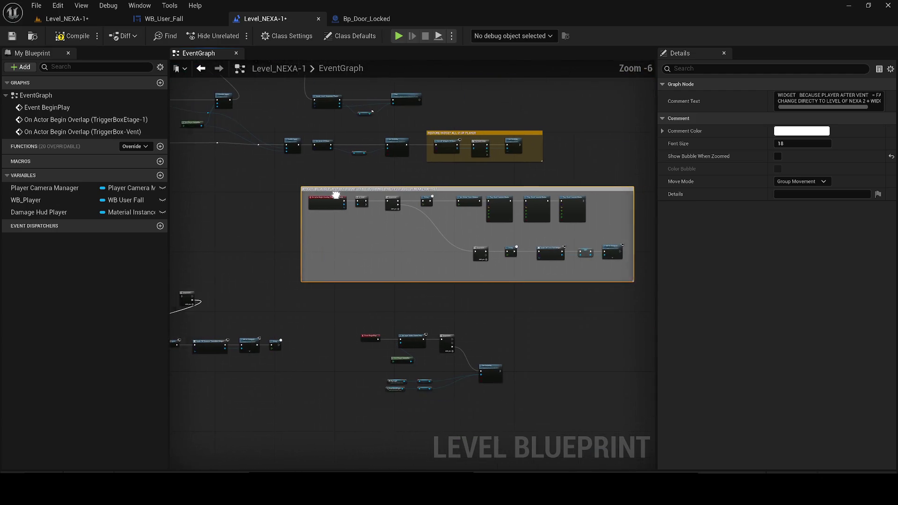
pyautogui.click(12, 36)
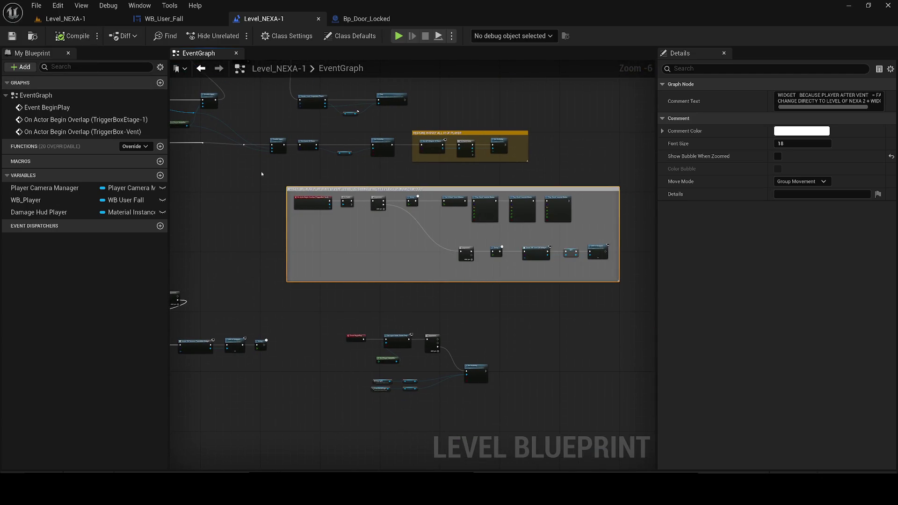
pyautogui.click(261, 171)
pyautogui.scroll(-3, 261, 171)
pyautogui.scroll(-2, 377, 200)
pyautogui.moveTo(377, 201); pyautogui.dragTo(395, 240)
# - Save, then add a Point Light component to Bp_Door_Locked and move it out from the door
pyautogui.hotkey('ctrl', 's')
pyautogui.click(402, 21)
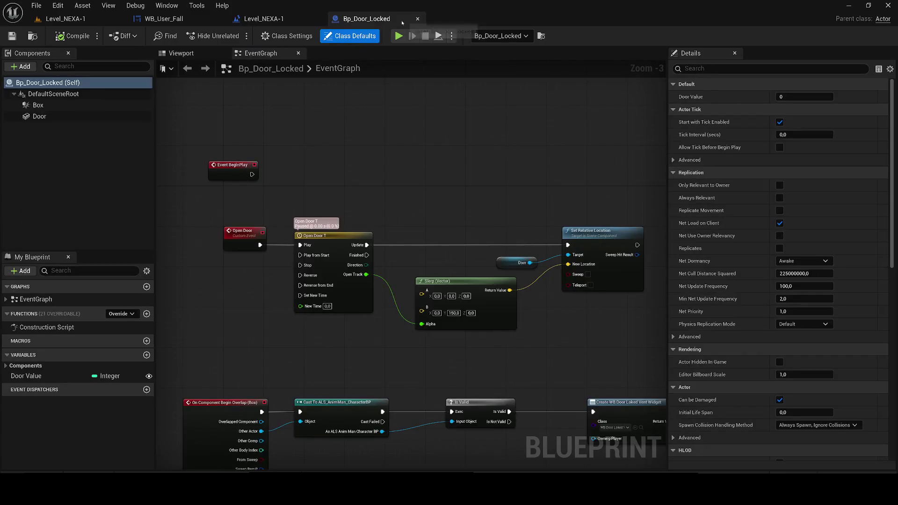
pyautogui.click(194, 54)
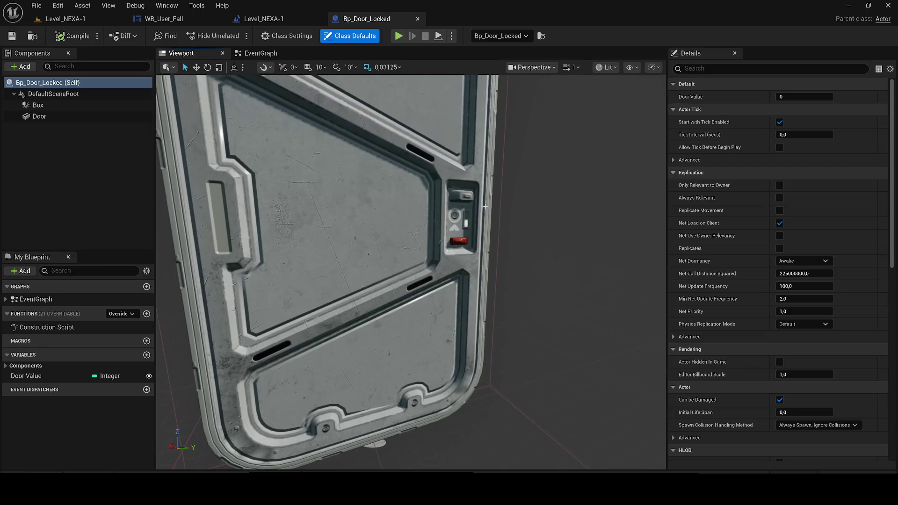
pyautogui.click(23, 67)
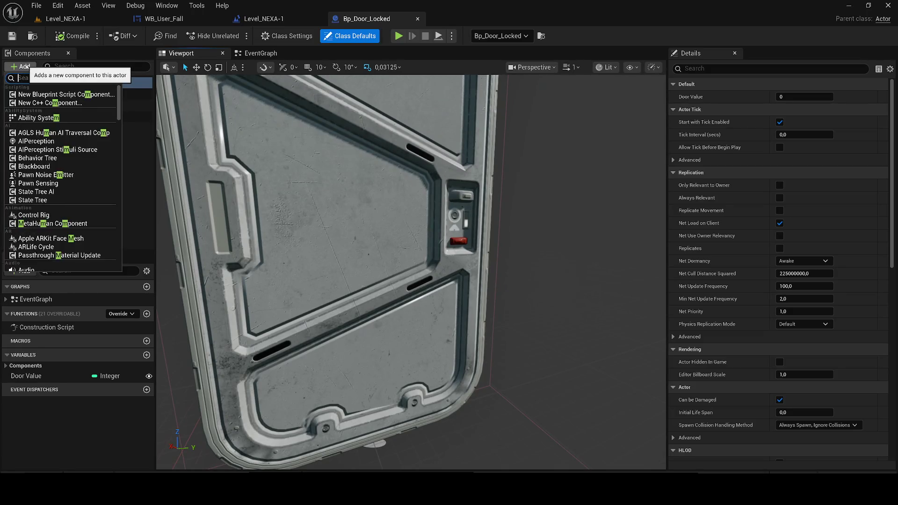
pyautogui.write('light')
pyautogui.press('Down')
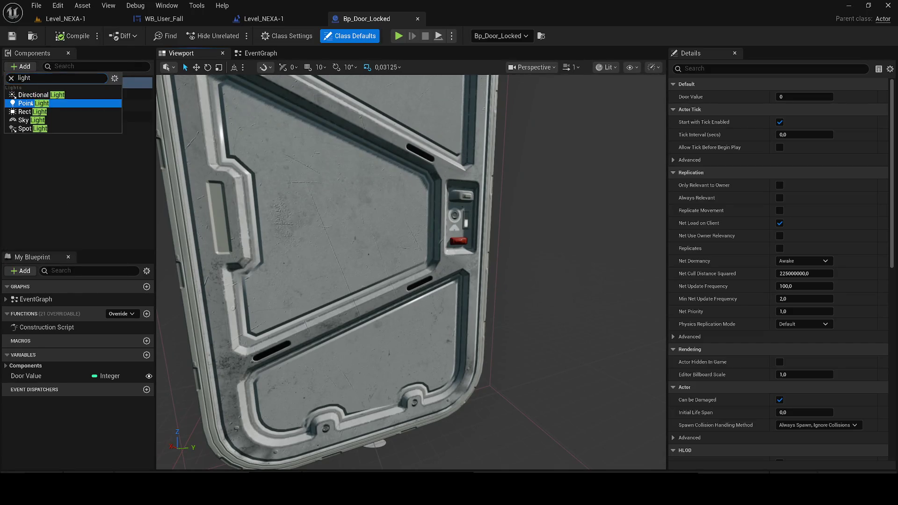
pyautogui.press('Return')
pyautogui.scroll(-3, 477, 336)
pyautogui.moveTo(383, 304)
pyautogui.mouseDown()
pyautogui.moveTo(429, 345)
pyautogui.moveTo(441, 412)
pyautogui.mouseUp()
# - Set the point light's colour to pure red (FF0000)
pyautogui.moveTo(804, 249); pyautogui.dragTo(816, 248)
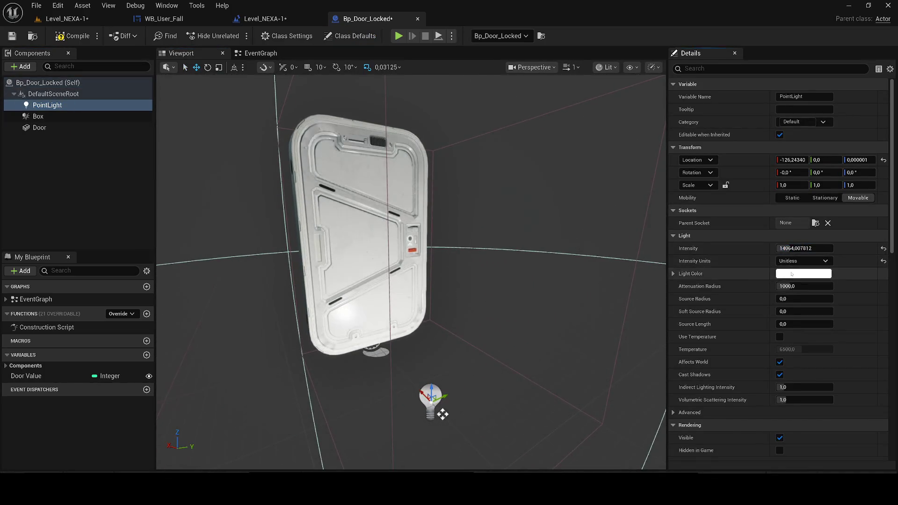
pyautogui.click(791, 274)
pyautogui.click(693, 245)
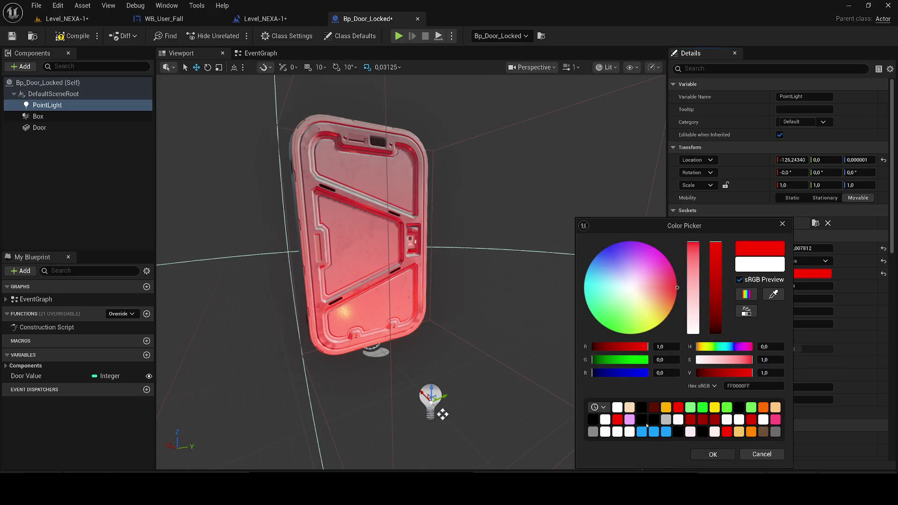
pyautogui.click(712, 454)
# - Check the red glow in the level, then set the point light intensity to 10
pyautogui.click(66, 19)
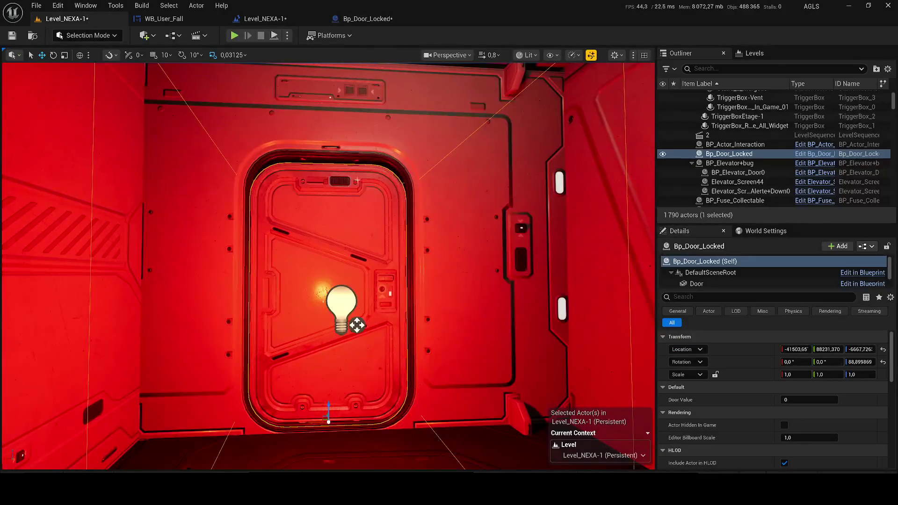
pyautogui.scroll(-6, 334, 161)
pyautogui.click(368, 19)
pyautogui.click(797, 249)
pyautogui.write('10')
pyautogui.press('Return')
# - Place the point light on the door's control panel, then open BP_Fuse_Collectable from the fuse actor
pyautogui.moveTo(445, 277)
pyautogui.mouseDown()
pyautogui.moveTo(386, 268)
pyautogui.moveTo(383, 258)
pyautogui.mouseUp()
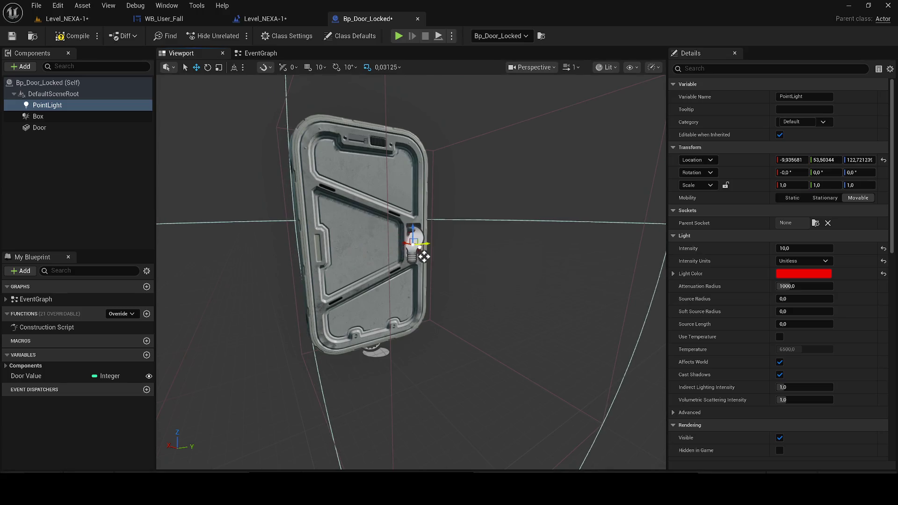
pyautogui.scroll(10, 423, 256)
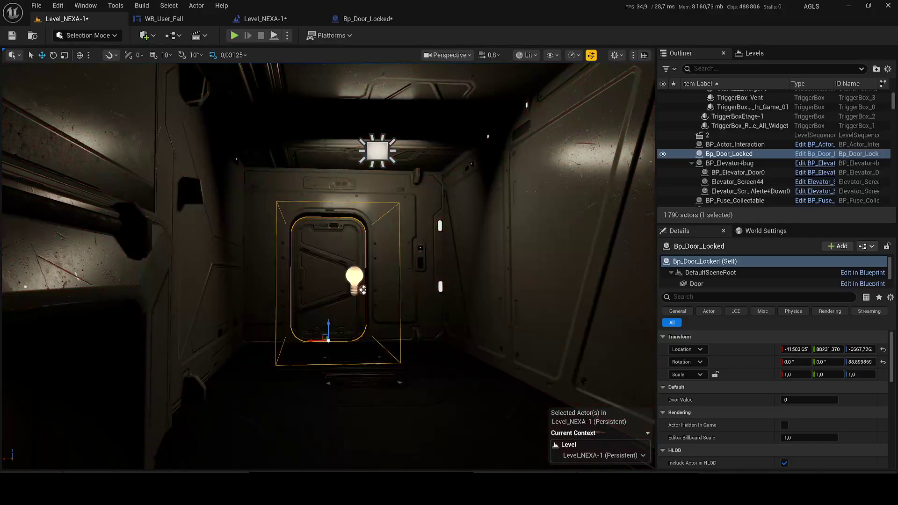
pyautogui.scroll(10, 362, 289)
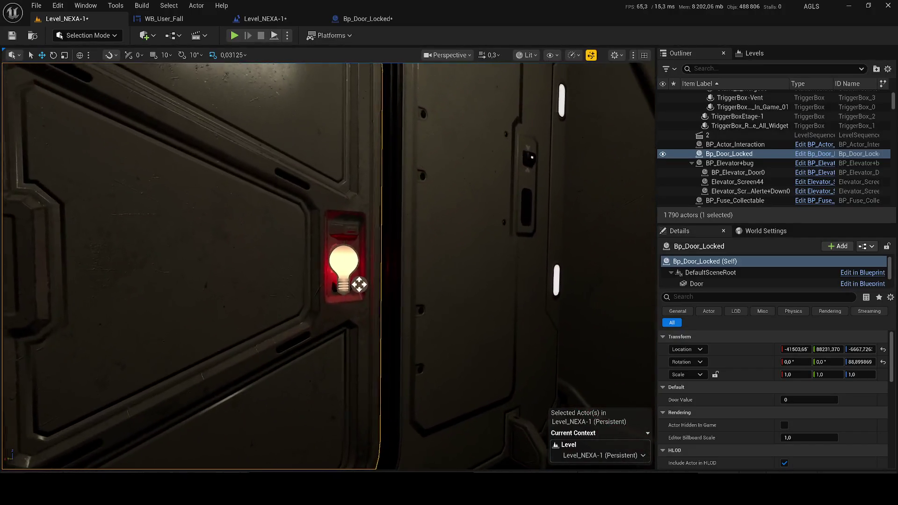
pyautogui.scroll(5, 359, 284)
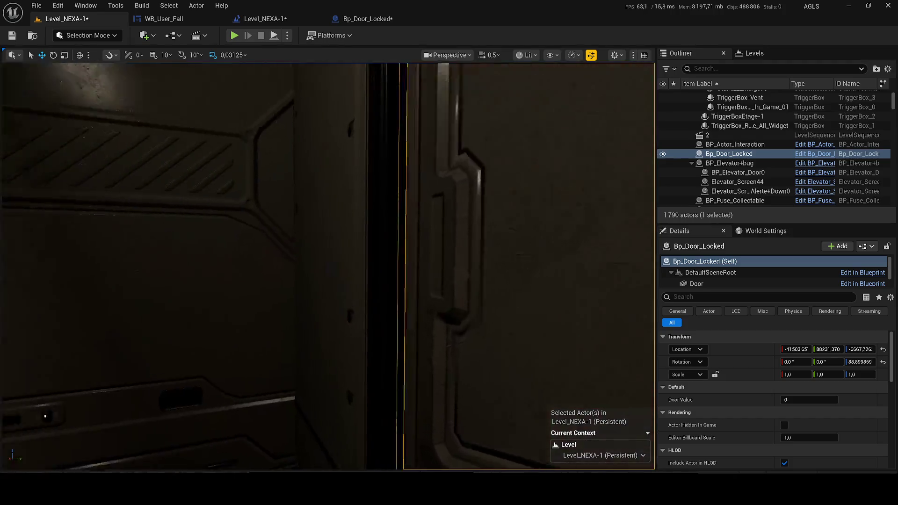
pyautogui.scroll(3, 359, 284)
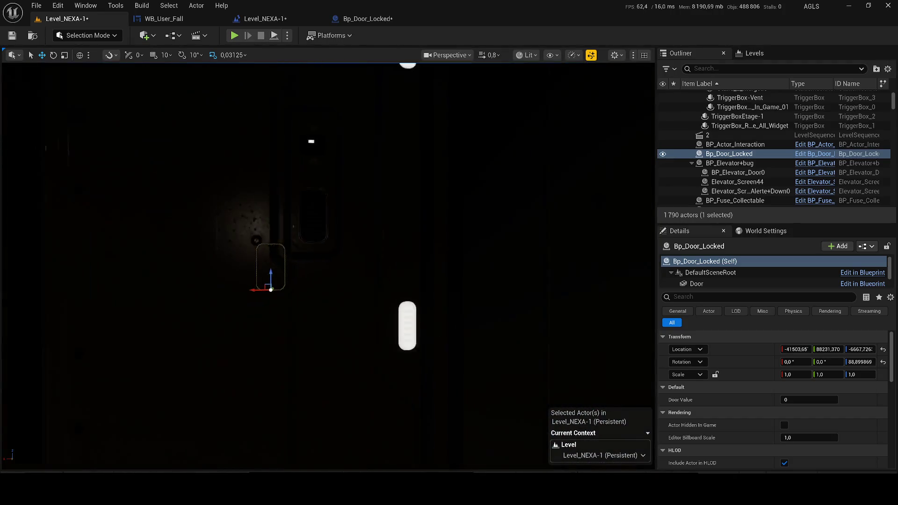
pyautogui.click(206, 304)
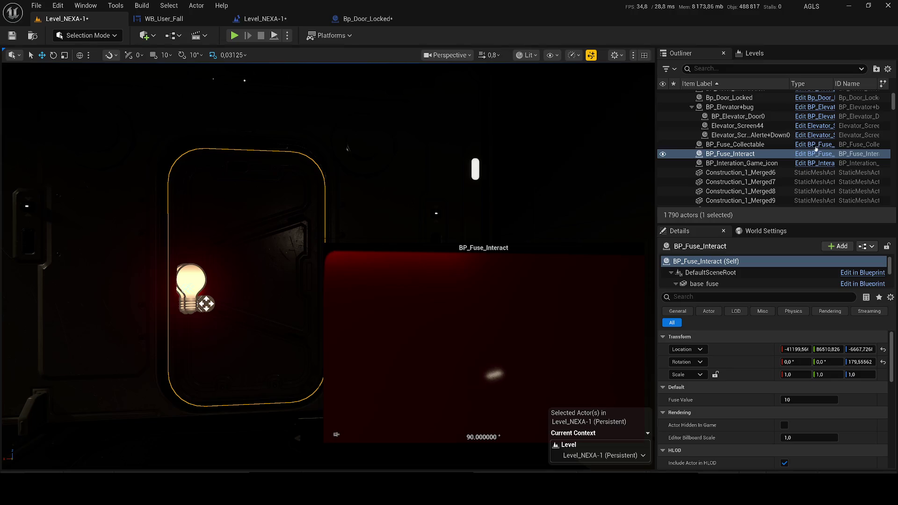
pyautogui.click(798, 154)
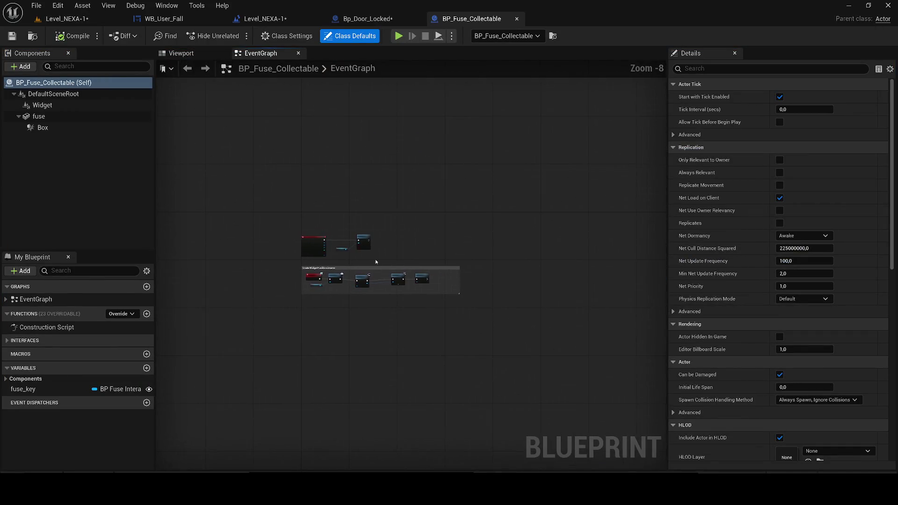
# - Close BP_Fuse_Collectable and show the 3D preview of BP_Fuse_Interact
pyautogui.scroll(3, 301, 178)
pyautogui.click(68, 21)
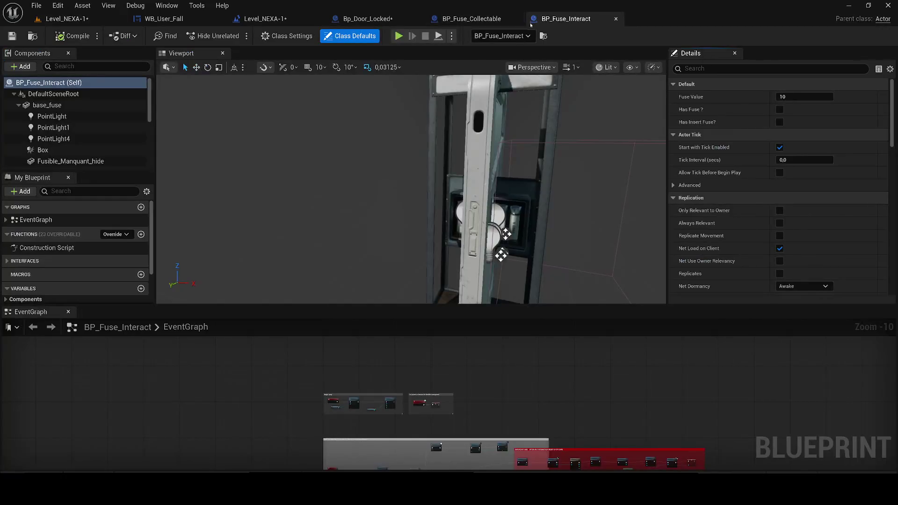
pyautogui.click(517, 18)
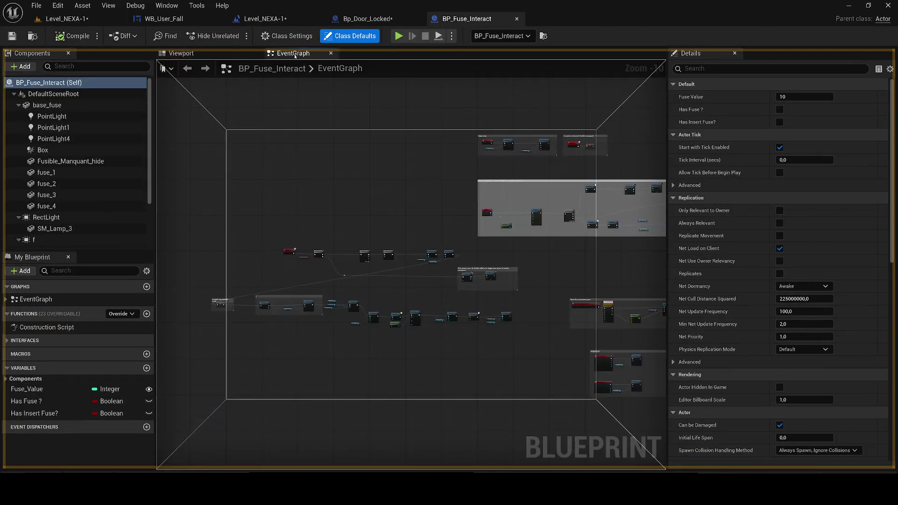
pyautogui.moveTo(371, 132); pyautogui.dragTo(302, 191)
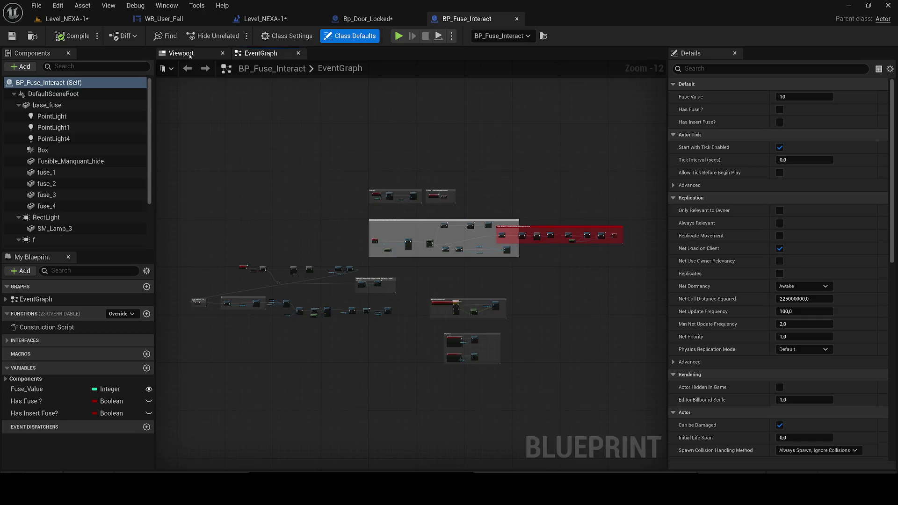
pyautogui.click(190, 55)
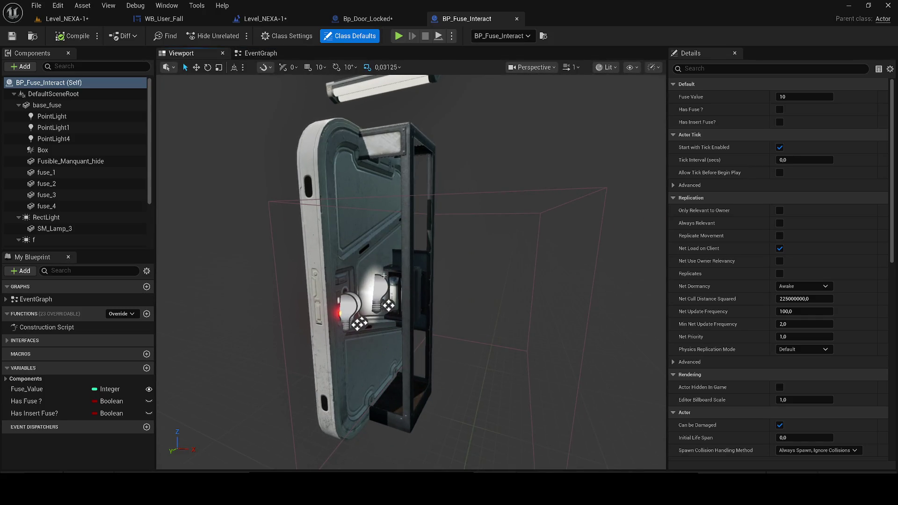
pyautogui.scroll(6, 384, 276)
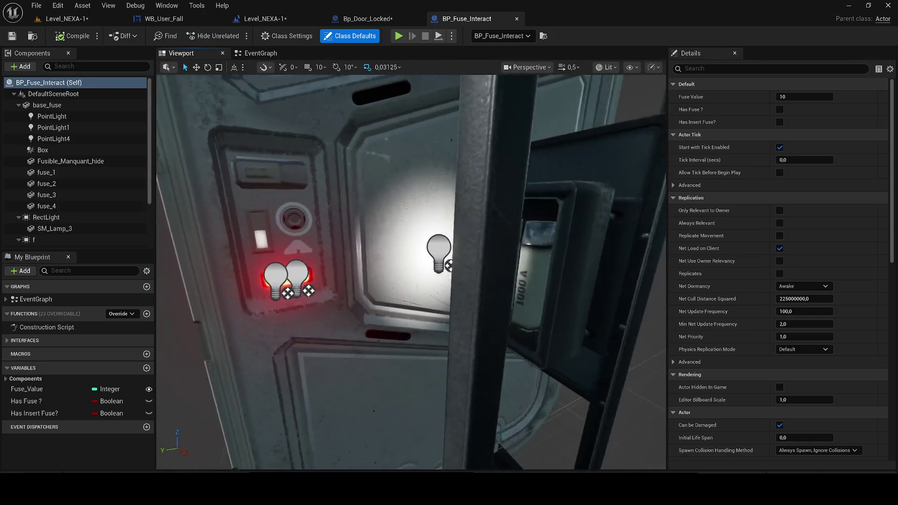
# - Replace the door's PointLight with the fuse panel's red lights, PointLight2 and PointLight3
pyautogui.click(383, 286)
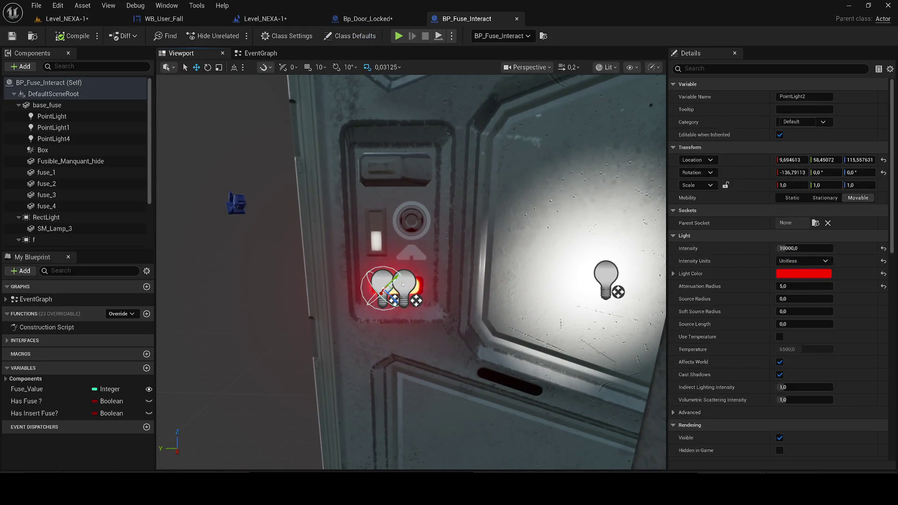
pyautogui.click(368, 19)
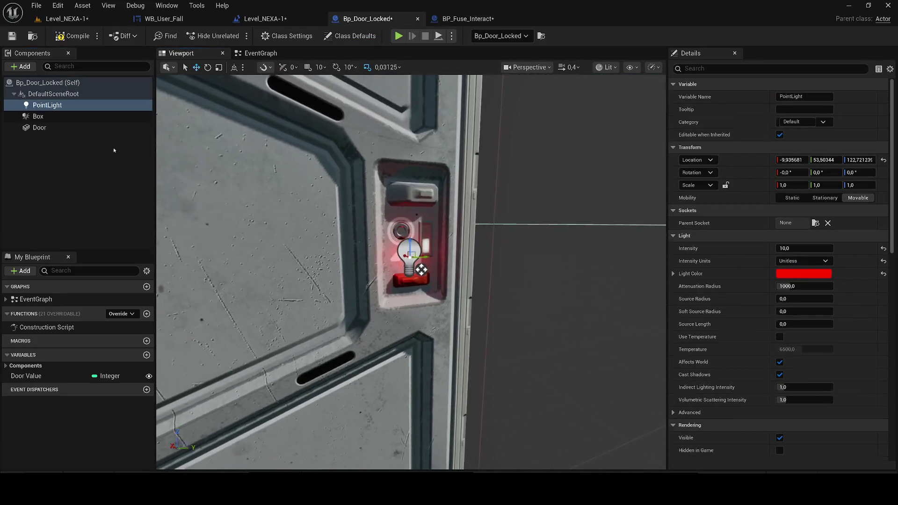
pyautogui.hotkey('ctrl', 'v')
pyautogui.press('Delete')
pyautogui.click(48, 139)
pyautogui.hotkey('shift', 'Up')
# - Inspect the pasted lights at the door's red button, then return to the level
pyautogui.scroll(3, 411, 271)
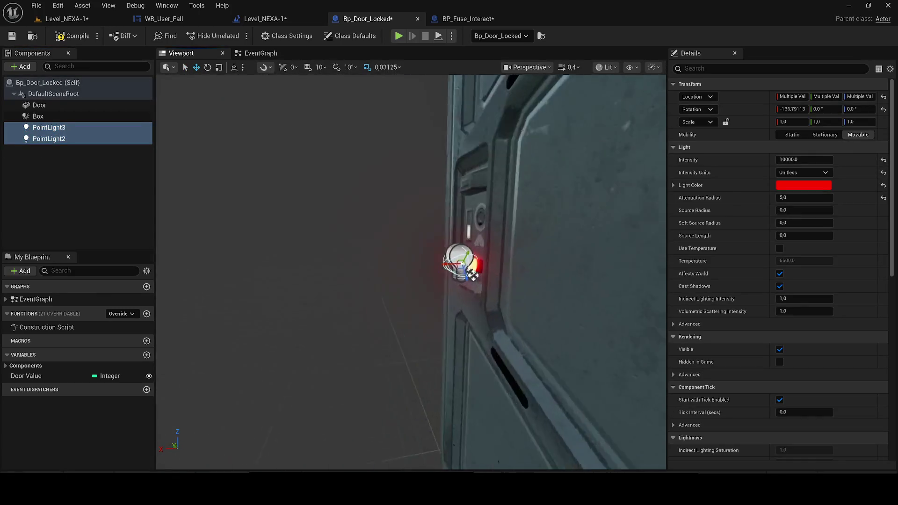
pyautogui.scroll(1, 411, 271)
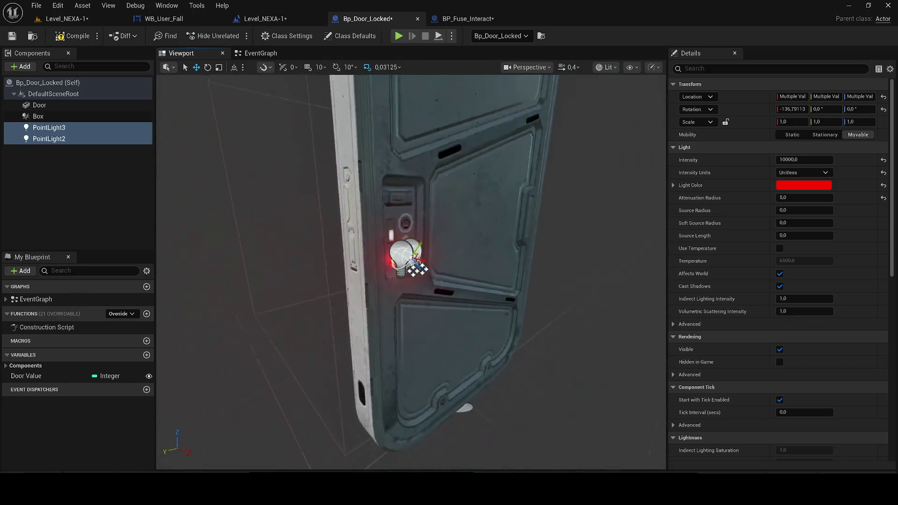
pyautogui.moveTo(481, 289); pyautogui.dragTo(482, 289)
pyautogui.moveTo(387, 293); pyautogui.dragTo(386, 293)
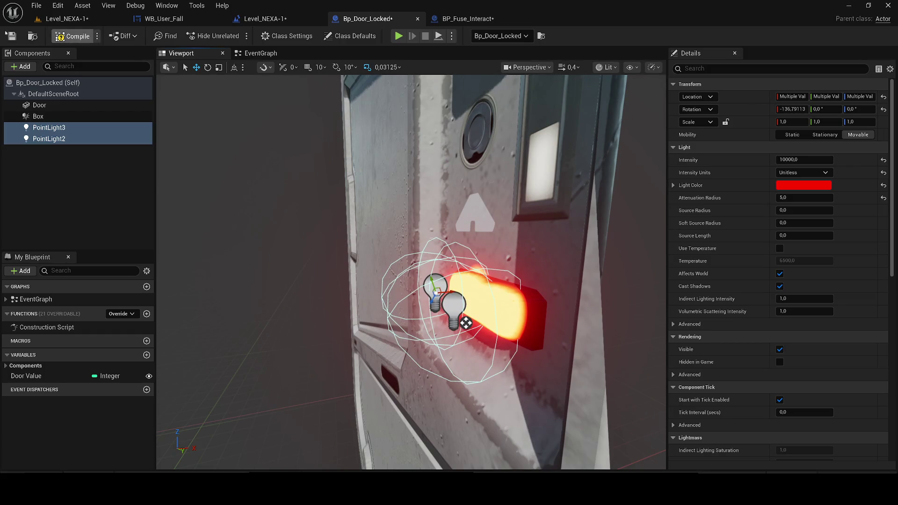
pyautogui.click(53, 19)
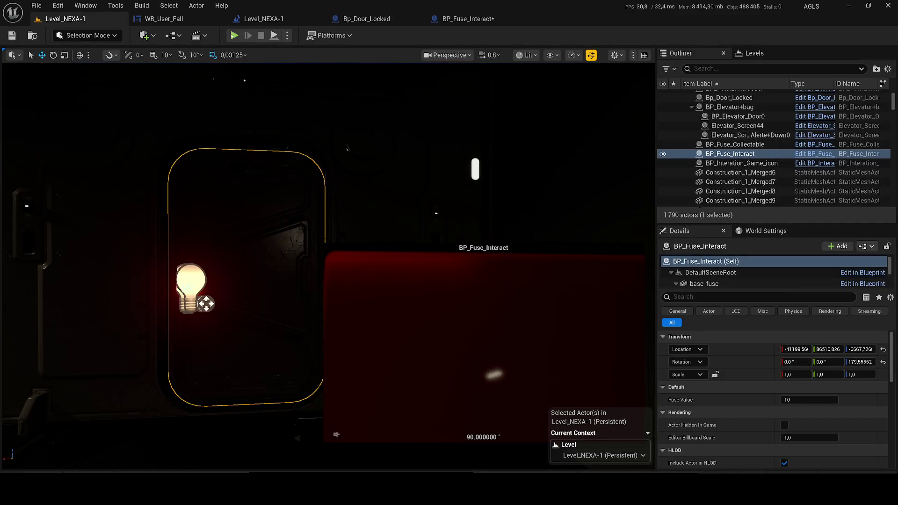
# - Play in editor, walk to the locked door, crawl through the vent into the corridor, then stop
pyautogui.hotkey('alt', 'p')
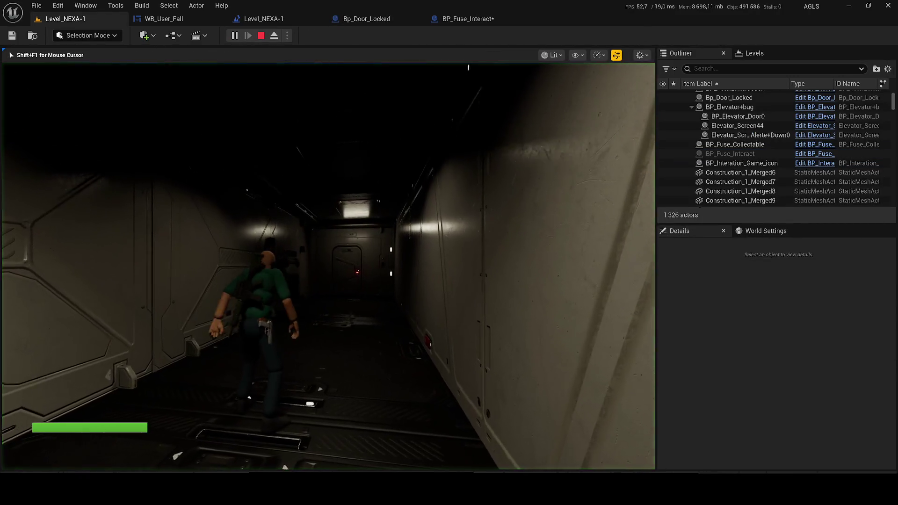
pyautogui.press('w')
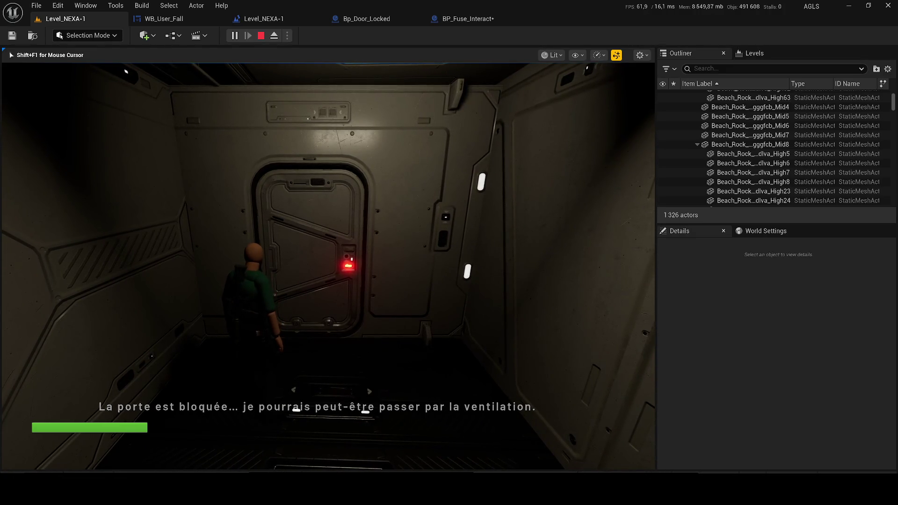
pyautogui.press('w')
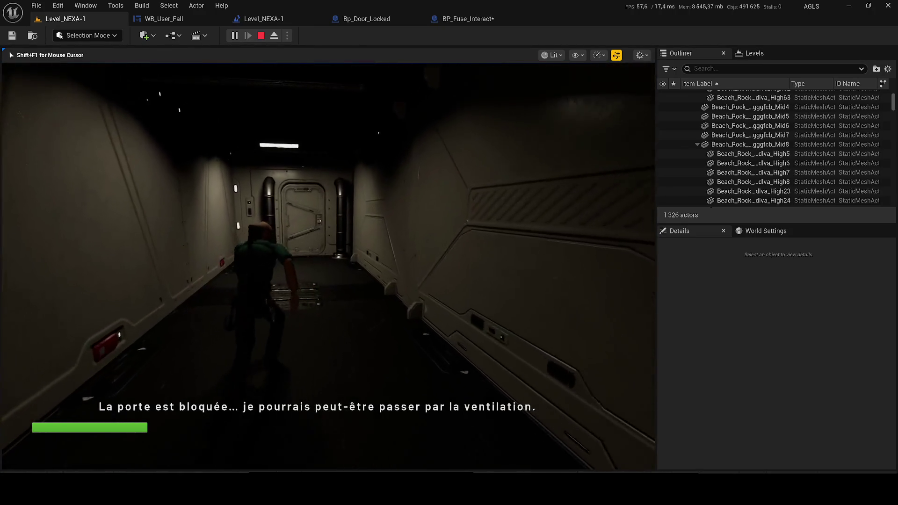
pyautogui.press('w')
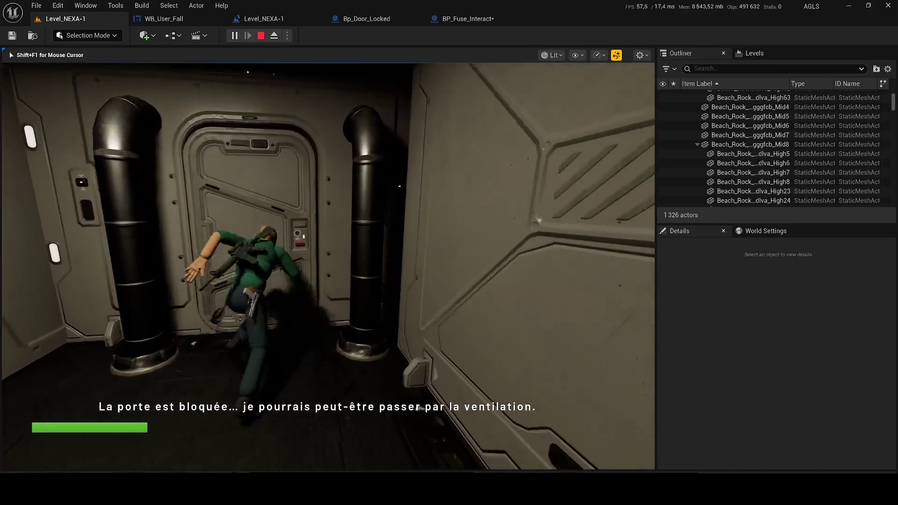
pyautogui.press('w')
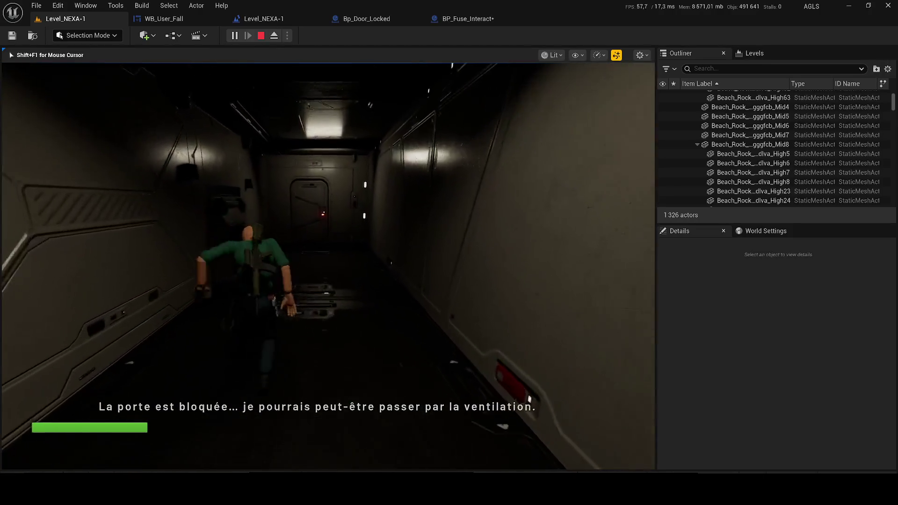
pyautogui.press('w')
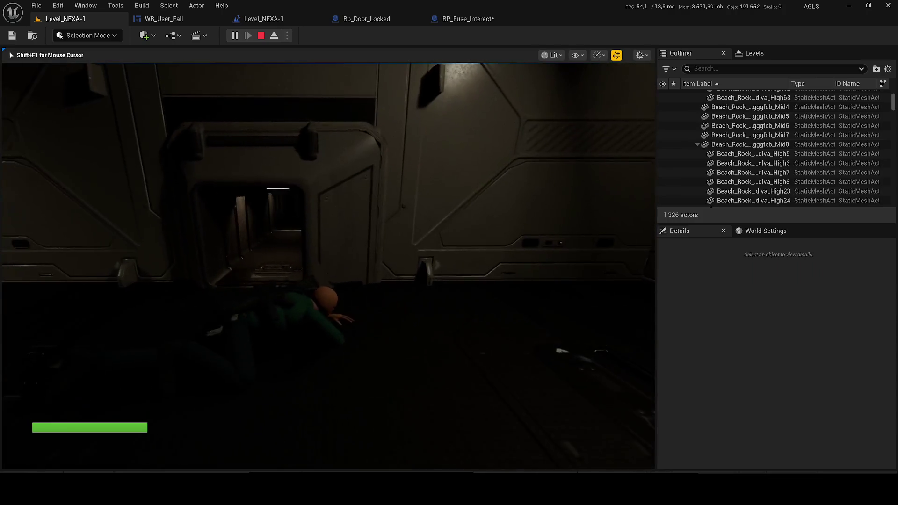
pyautogui.press('w')
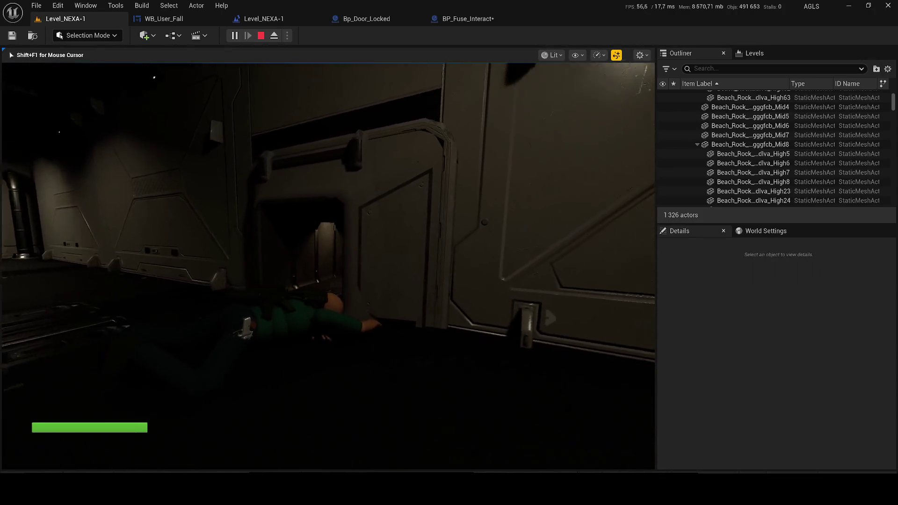
pyautogui.press('w')
pyautogui.press('w')
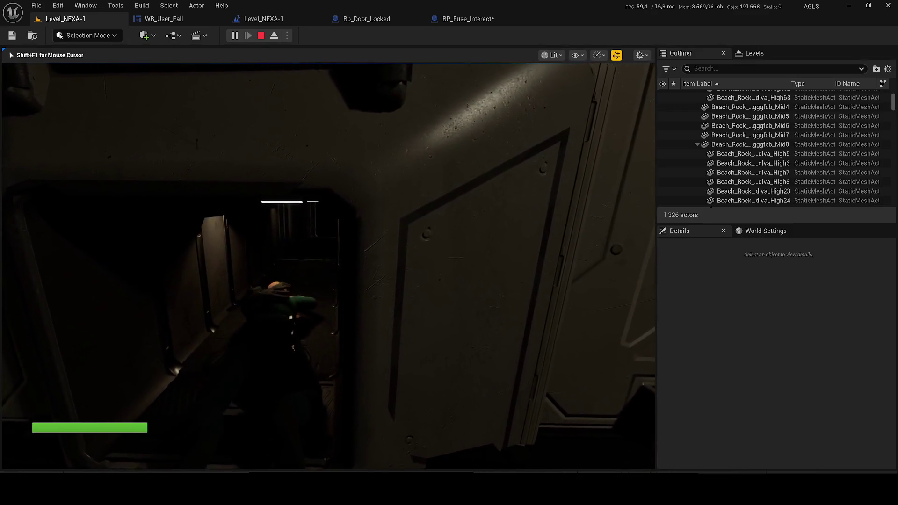
pyautogui.press('w')
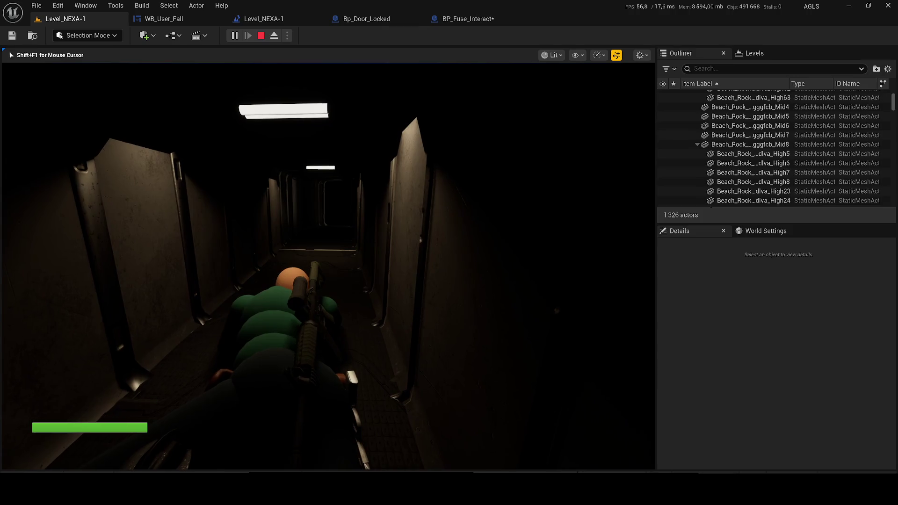
pyautogui.press('Escape')
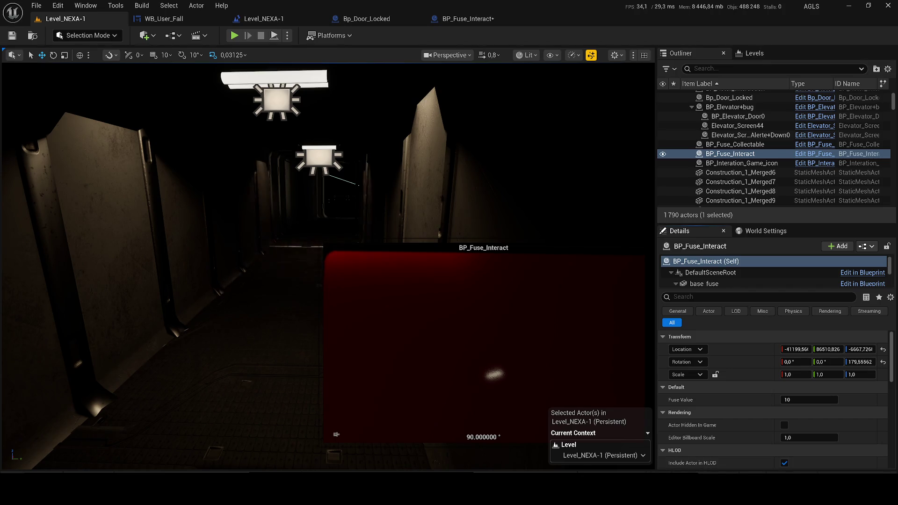
# - Select SM_Construction_15, playtest the dark corridor around the vent, then end play with Esc
pyautogui.click(286, 201)
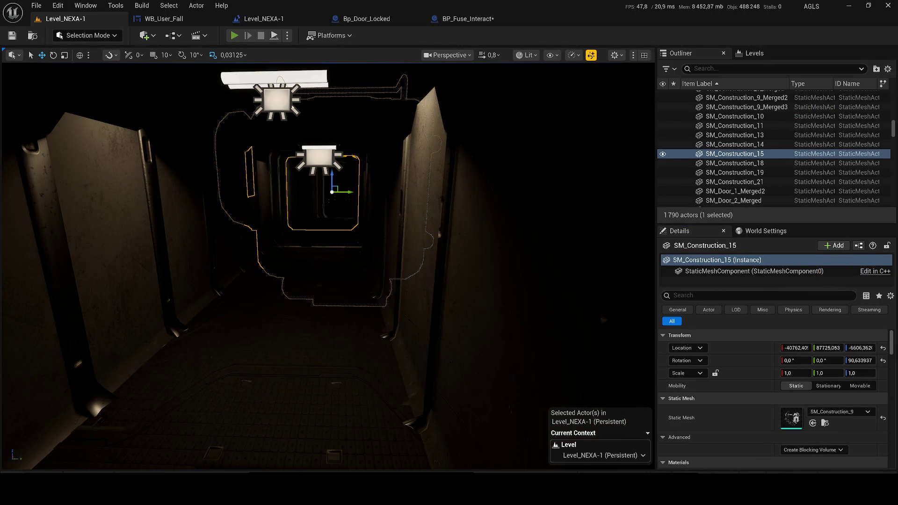
pyautogui.hotkey('alt', 'p')
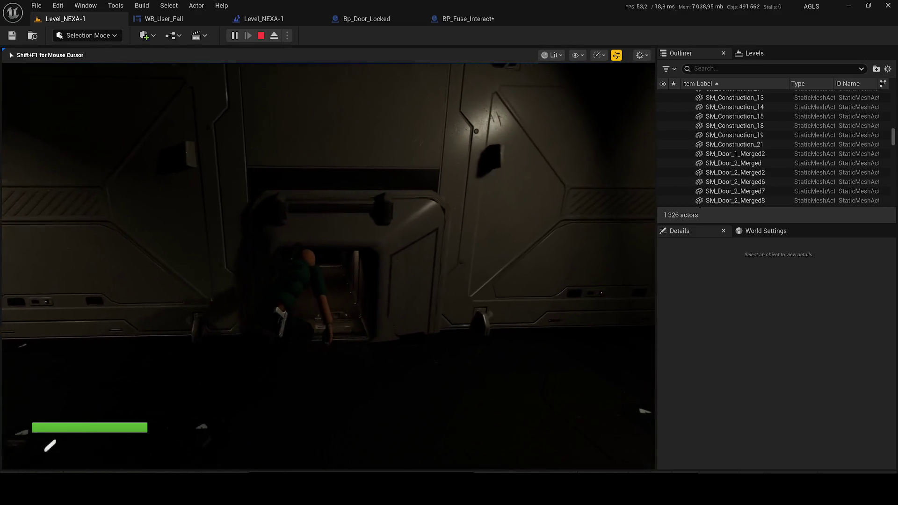
pyautogui.hotkey('alt', 'z')
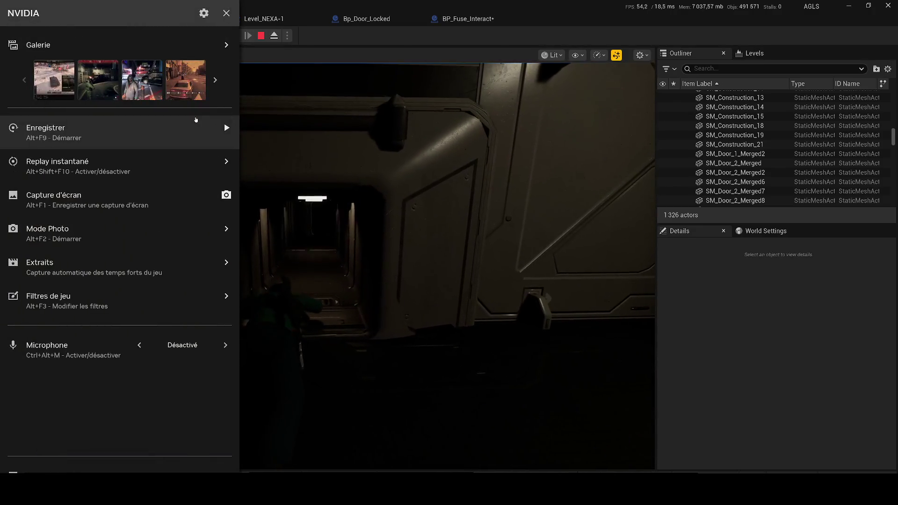
pyautogui.hotkey('alt', 'z')
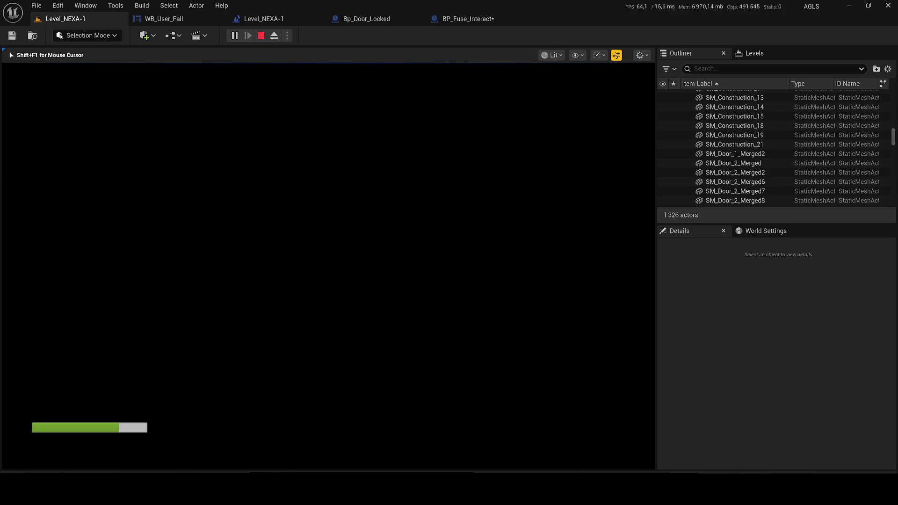
pyautogui.press('Escape')
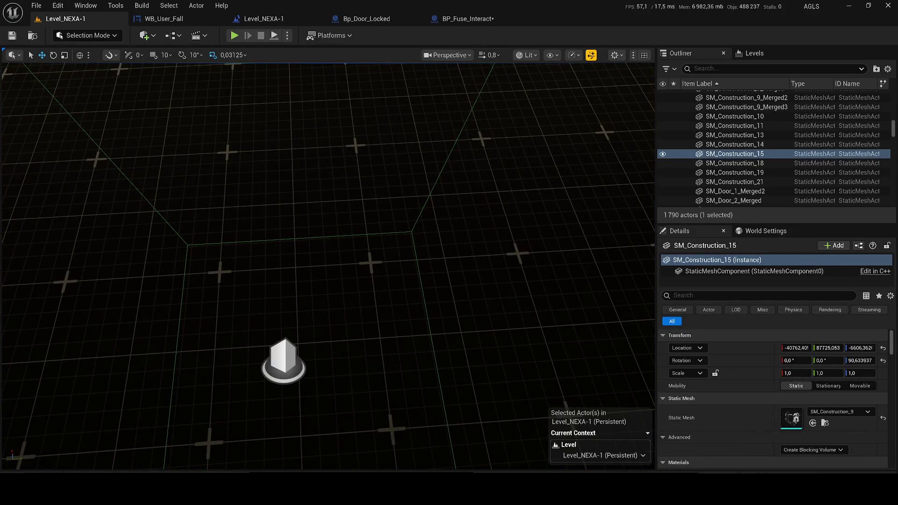
# - Close the Bp_Door_Locked and BP_Fuse_Interact tabs, then return to the Level_NEXA-1 editor
pyautogui.hotkey('alt', 'Tab')
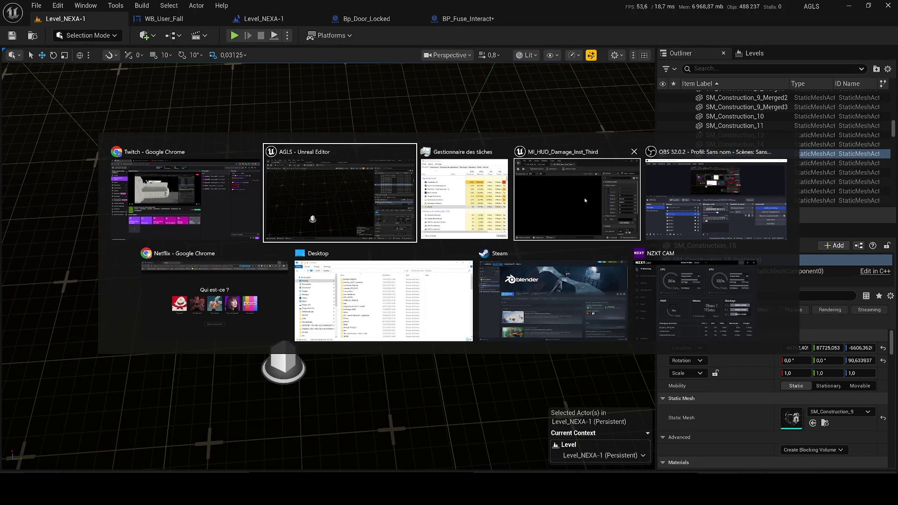
pyautogui.click(189, 212)
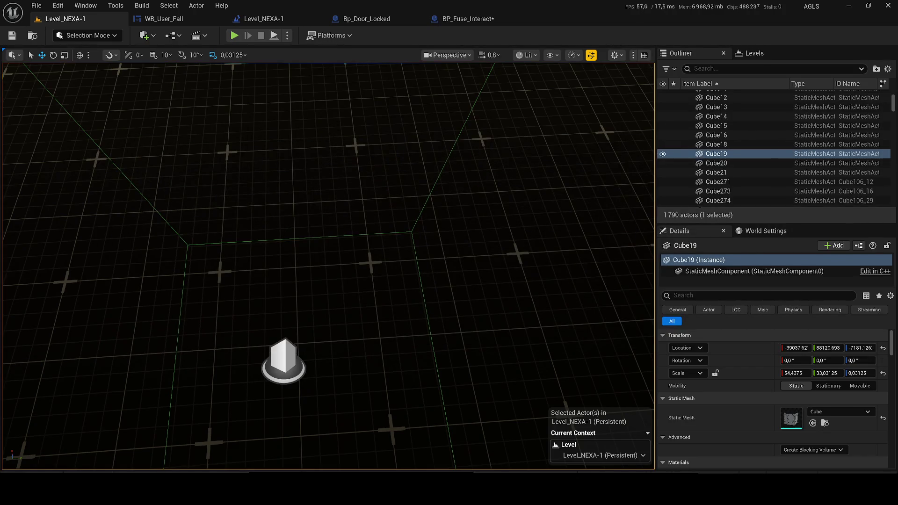
pyautogui.click(372, 19)
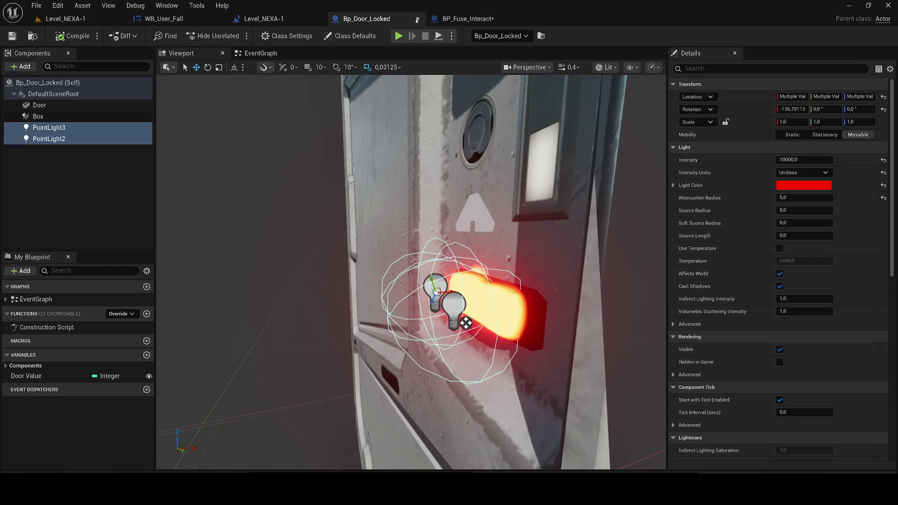
pyautogui.click(417, 19)
pyautogui.click(388, 21)
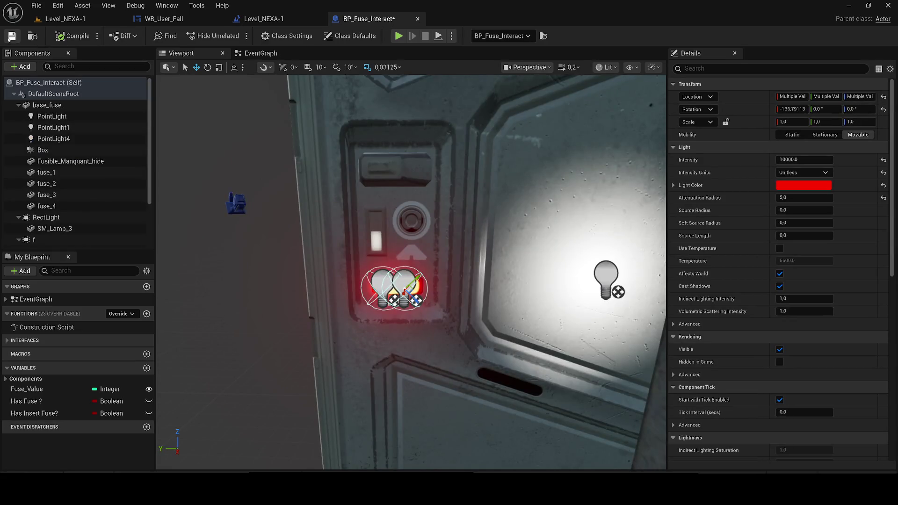
pyautogui.click(418, 19)
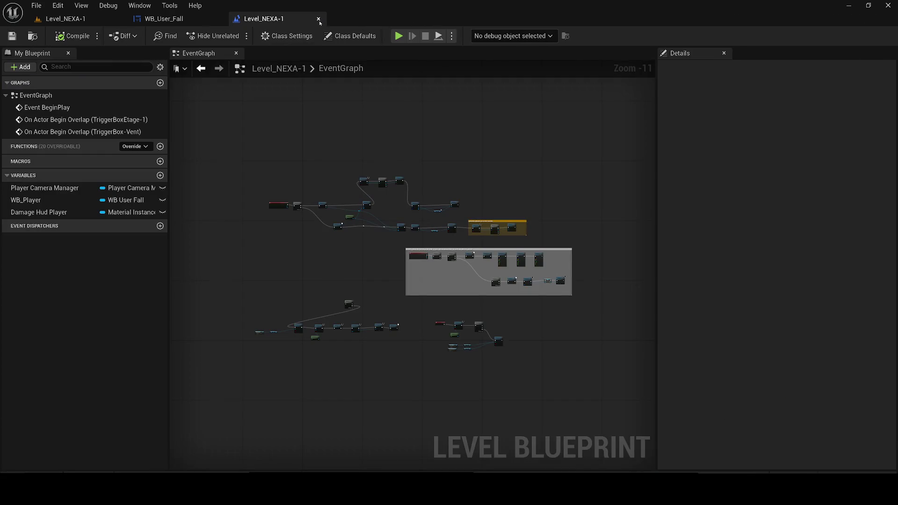
pyautogui.click(198, 18)
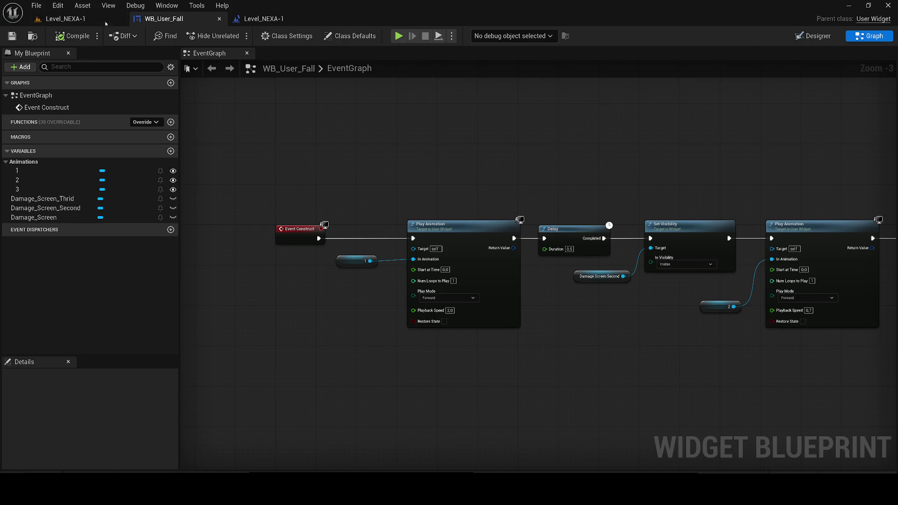
pyautogui.click(96, 21)
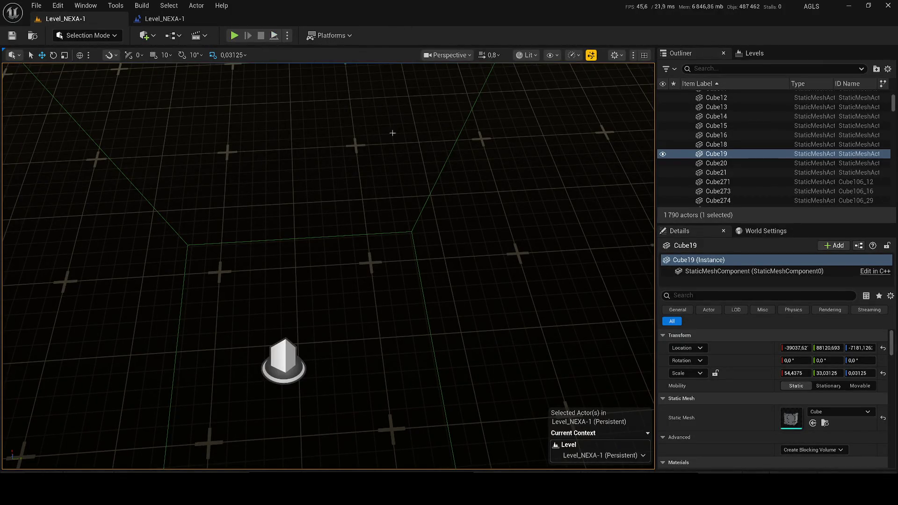
# - Frame Cube19 and Cube271 by the crate, check a wall and floor piece, and save Level_NEXA-1
pyautogui.press('f')
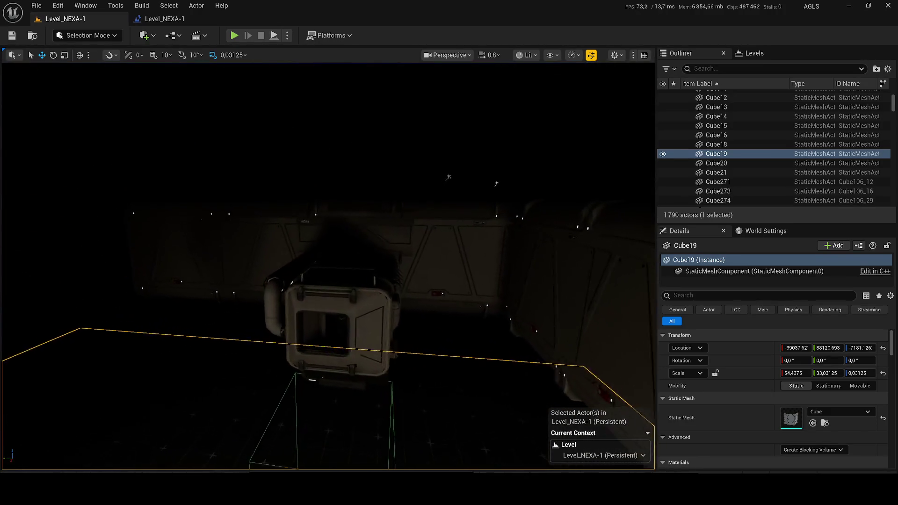
pyautogui.doubleClick(717, 182)
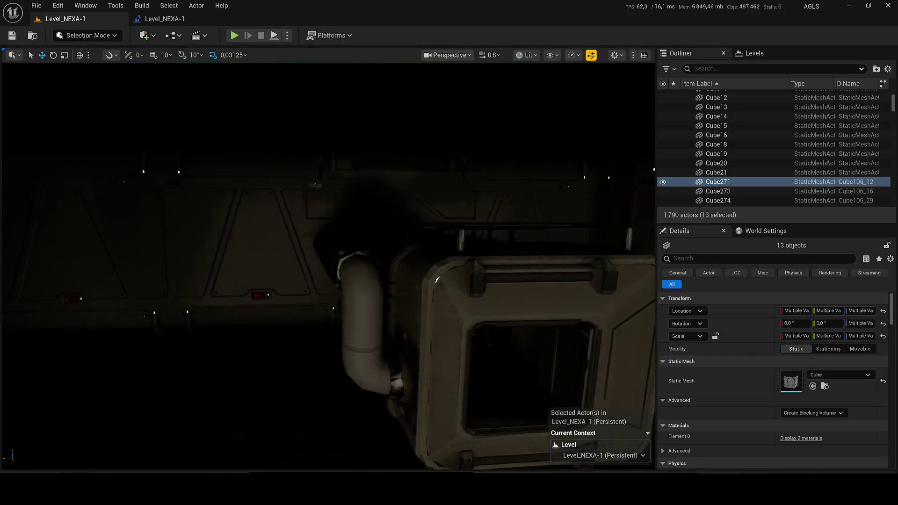
pyautogui.scroll(1, 328, 266)
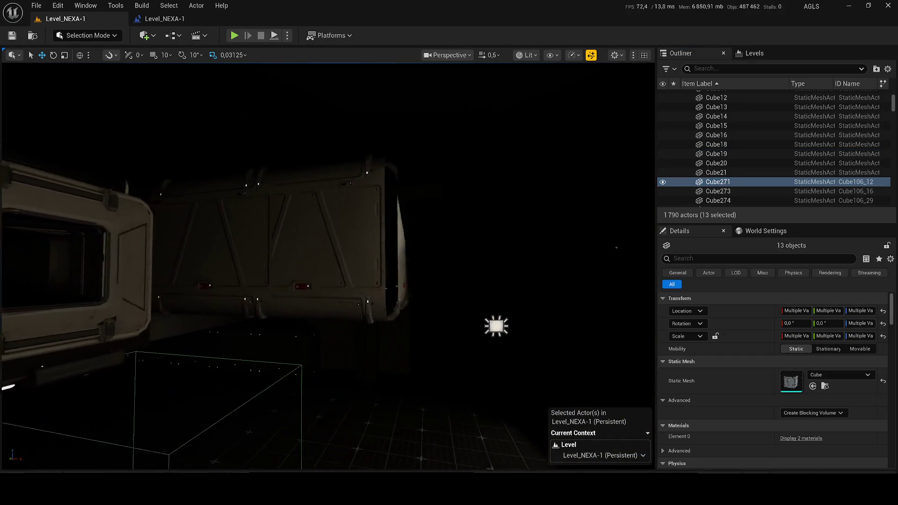
pyautogui.scroll(-1, 327, 266)
pyautogui.scroll(1, 327, 266)
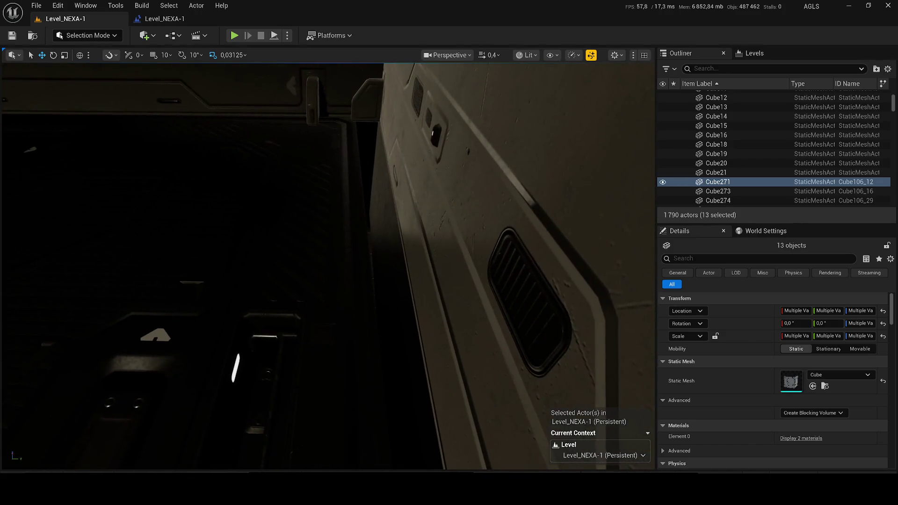
pyautogui.click(468, 280)
pyautogui.click(127, 246)
pyautogui.scroll(2, 127, 247)
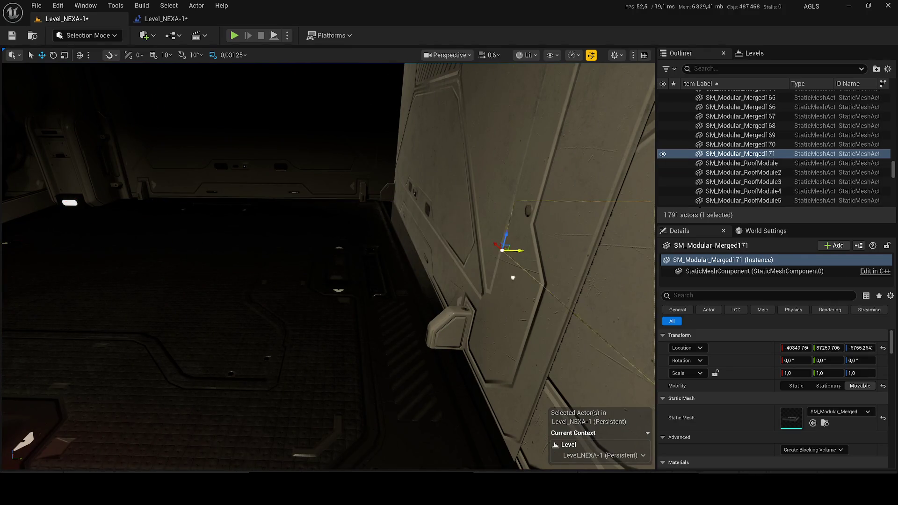
pyautogui.hotkey('ctrl', 's')
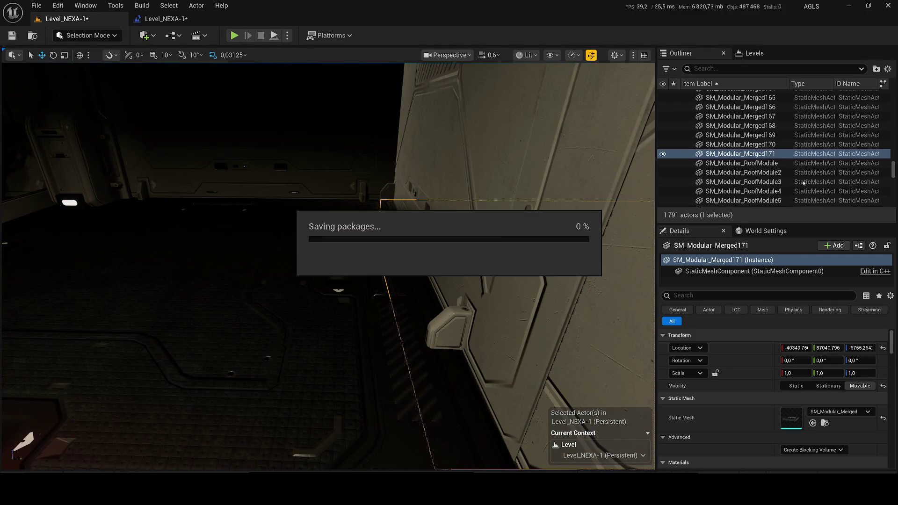
# - Run a quick playtest from the Play options menu, then stop it
pyautogui.click(287, 35)
pyautogui.click(318, 130)
pyautogui.scroll(1, 327, 267)
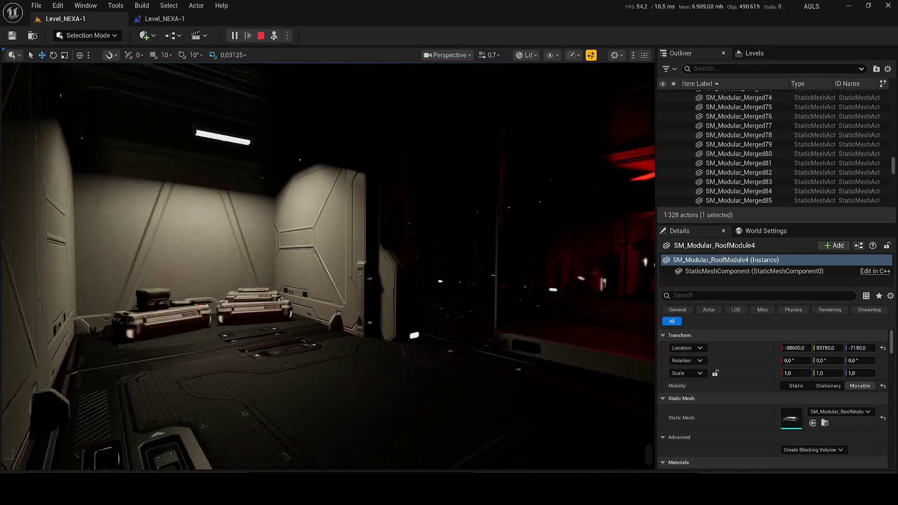
pyautogui.press('Escape')
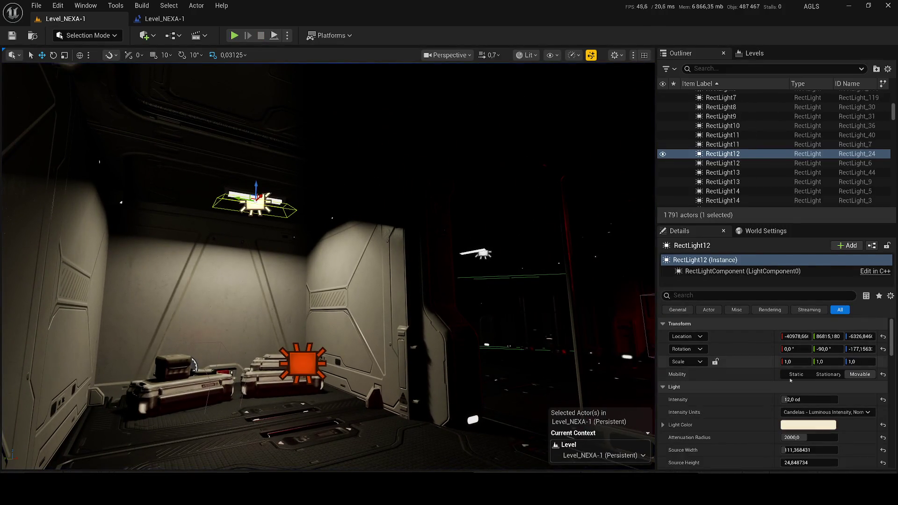
# - Set RectLight12 intensity to 5 cd and select all 180 rect lights
pyautogui.write('5')
pyautogui.press('Return')
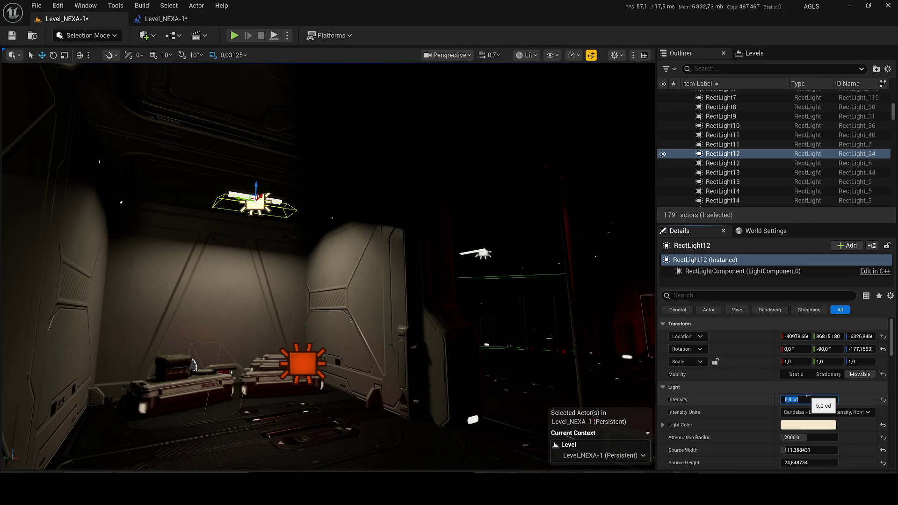
pyautogui.hotkey('ctrl', 'shift', 'a')
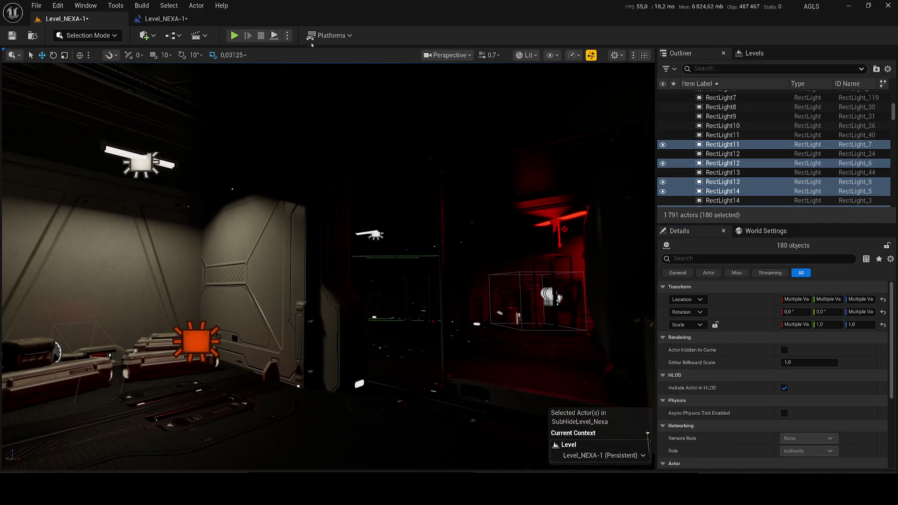
pyautogui.click(288, 36)
pyautogui.click(325, 131)
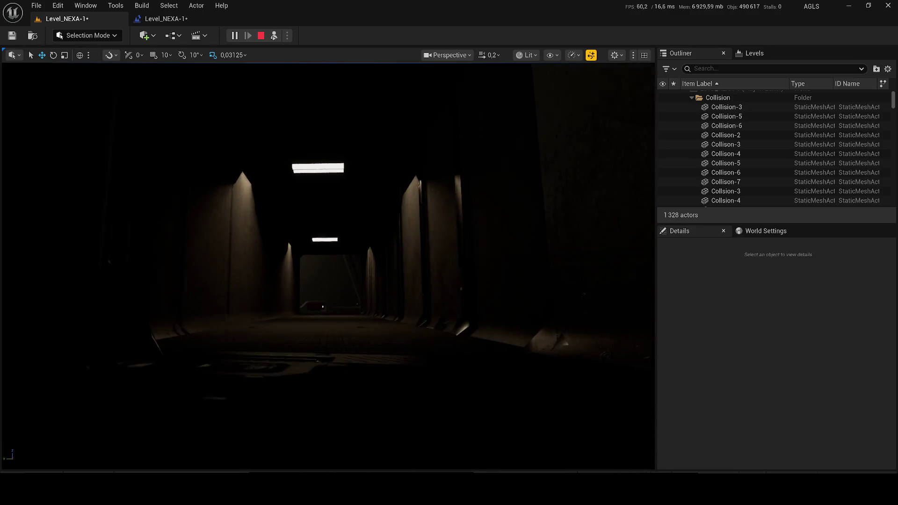
# - End the corridor simulation and save all modified level content
pyautogui.press('Escape')
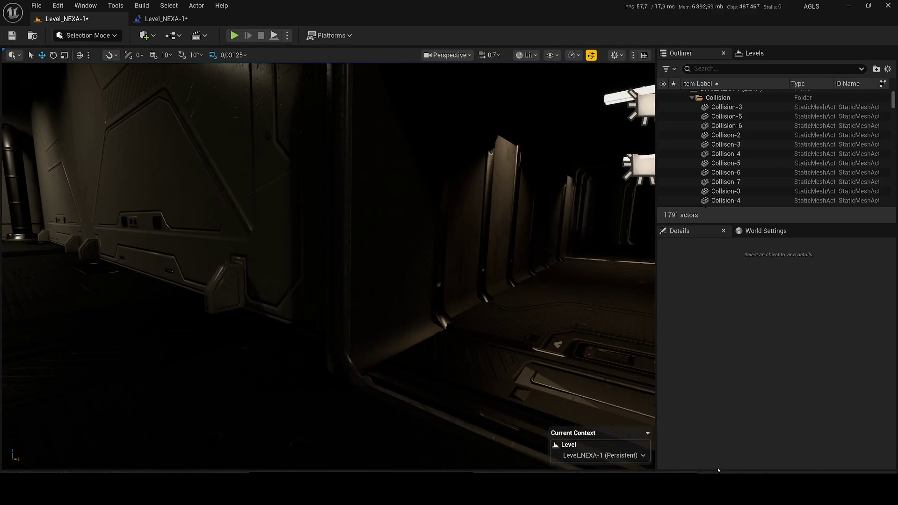
pyautogui.hotkey('ctrl', 's')
pyautogui.press('Return')
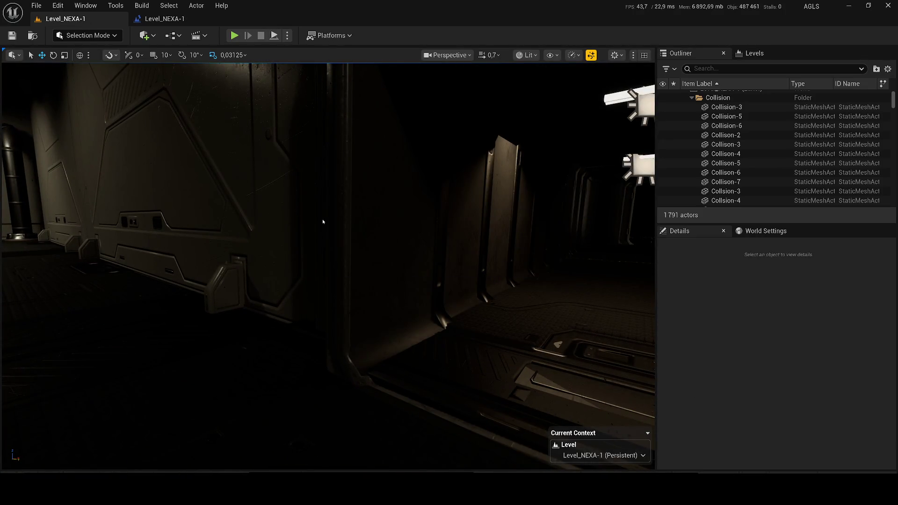
pyautogui.scroll(1, 327, 267)
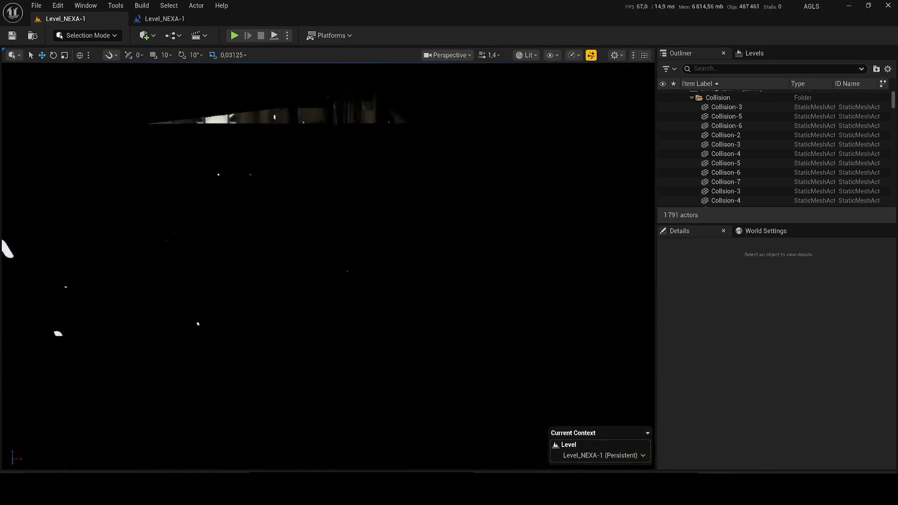
# - Switch the viewport to Unlit and frame the MainStation_Merged2 module
pyautogui.click(522, 57)
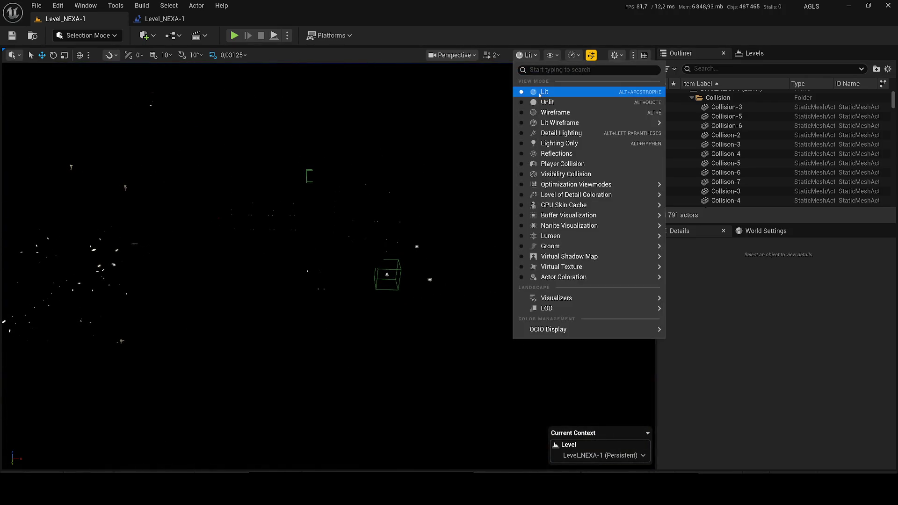
pyautogui.click(528, 100)
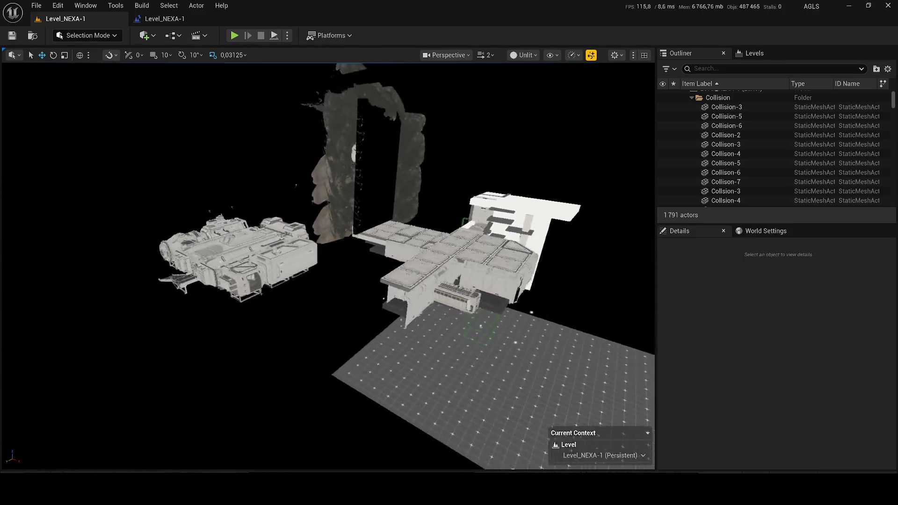
pyautogui.click(357, 323)
pyautogui.press('f')
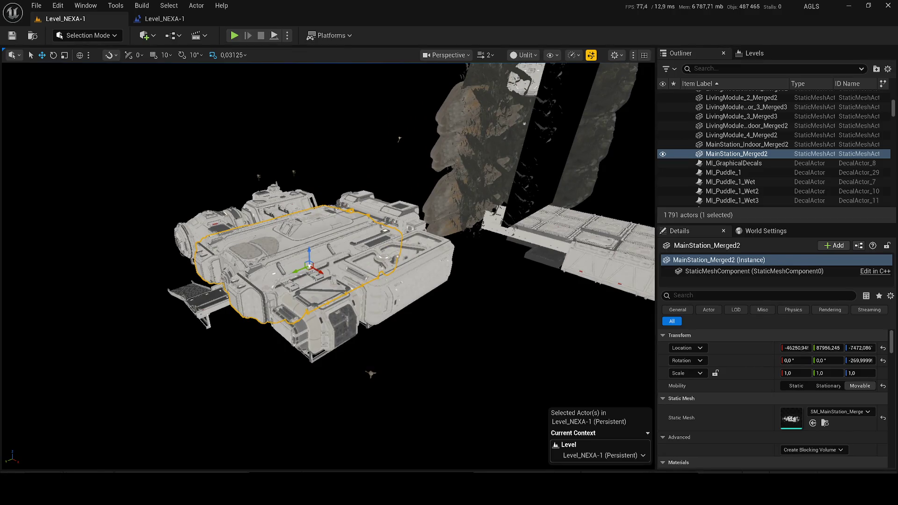
# - Delete spotlights SpotLight7, SpotLight8 and SpotLight10 around the module, then save the level
pyautogui.click(370, 374)
pyautogui.keyDown('ctrl'); pyautogui.click(399, 137); pyautogui.keyUp('ctrl')
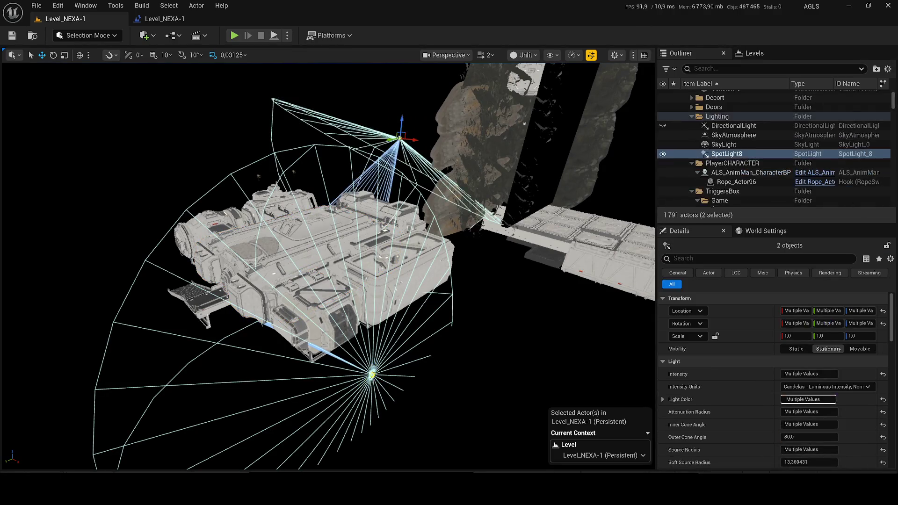
pyautogui.press('f')
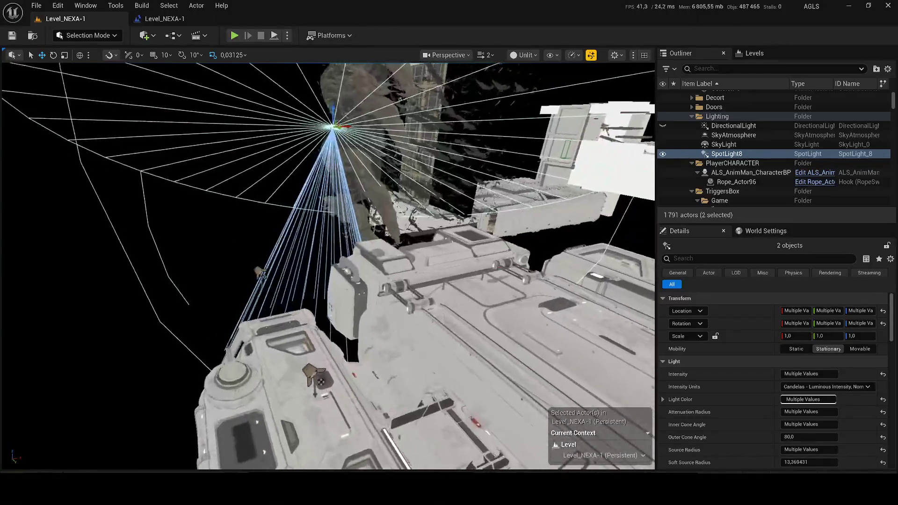
pyautogui.keyDown('ctrl'); pyautogui.click(310, 372); pyautogui.keyUp('ctrl')
pyautogui.scroll(-10, 327, 267)
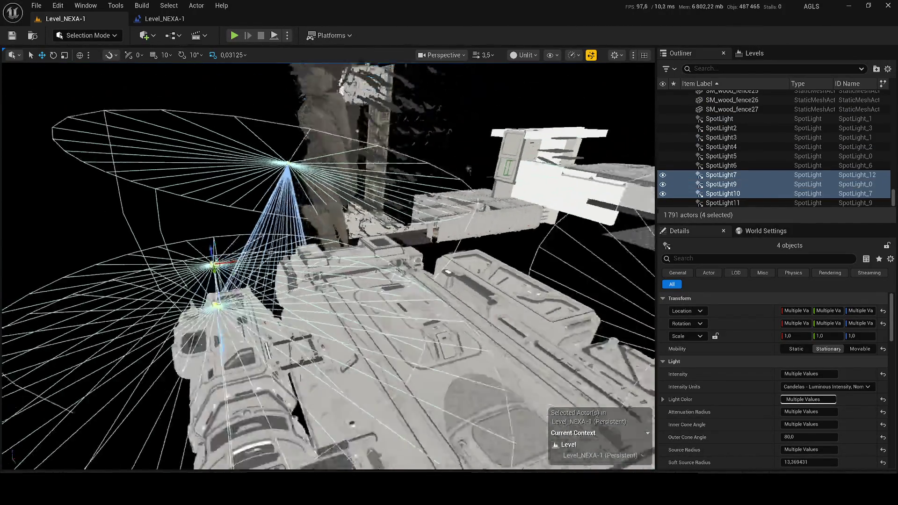
pyautogui.press('Delete')
pyautogui.hotkey('ctrl', 's')
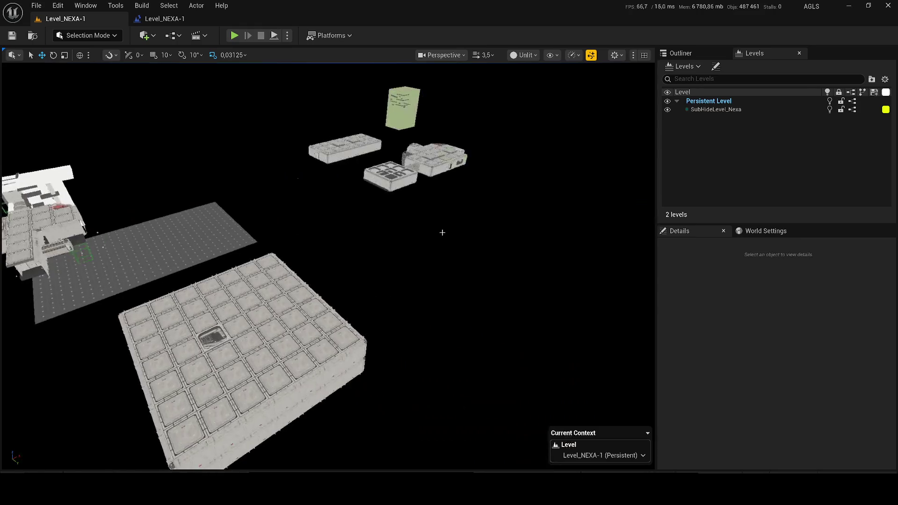
# - Run a quick Simulate test of the level, then stop it
pyautogui.click(287, 36)
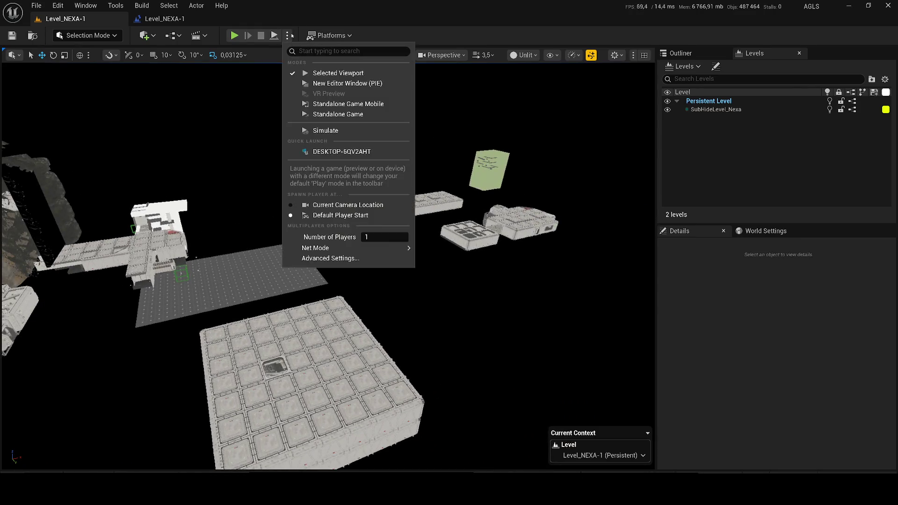
pyautogui.click(341, 131)
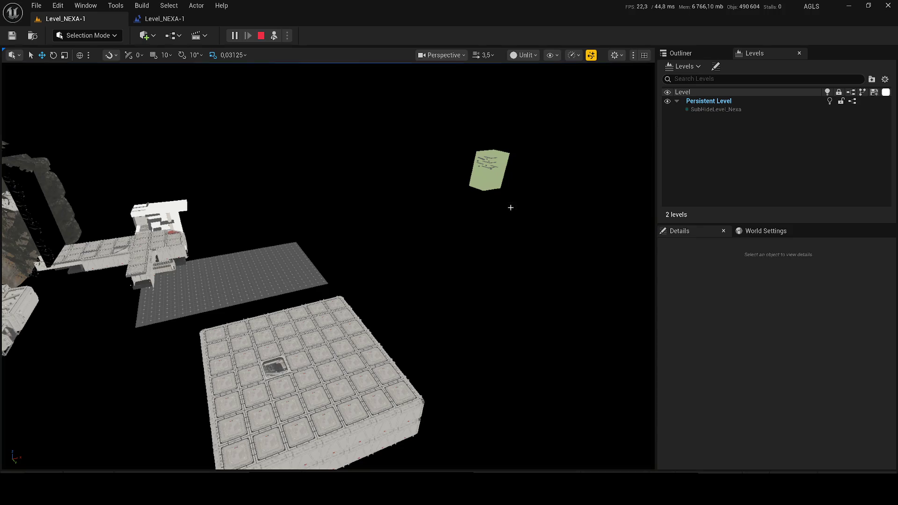
pyautogui.press('Escape')
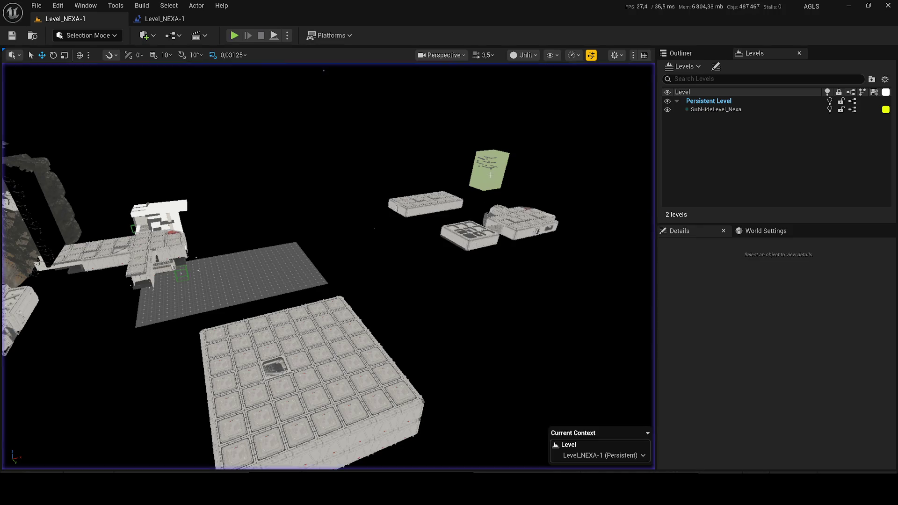
# - Move the 13 selected cube actors into SubHideLevel_Nexa and hide that sublevel in the editor
pyautogui.click(707, 109)
pyautogui.rightClick(707, 109)
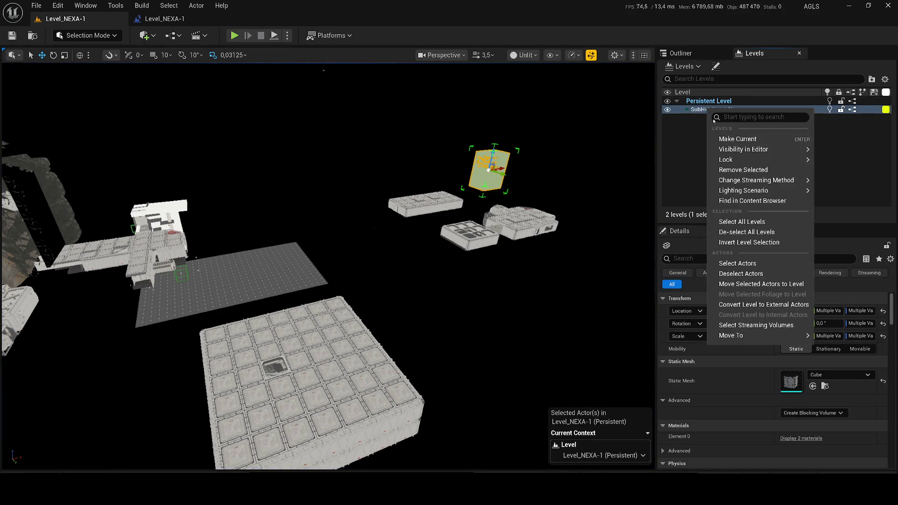
pyautogui.click(747, 284)
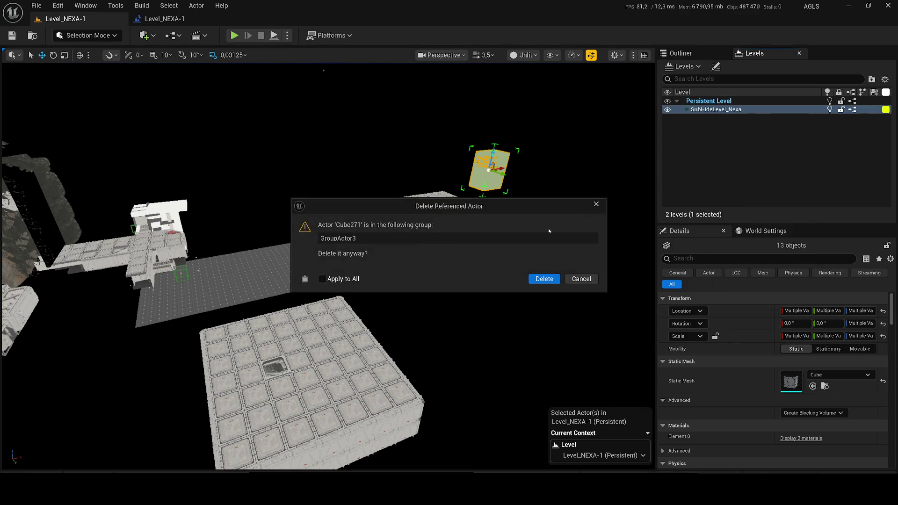
pyautogui.click(544, 279)
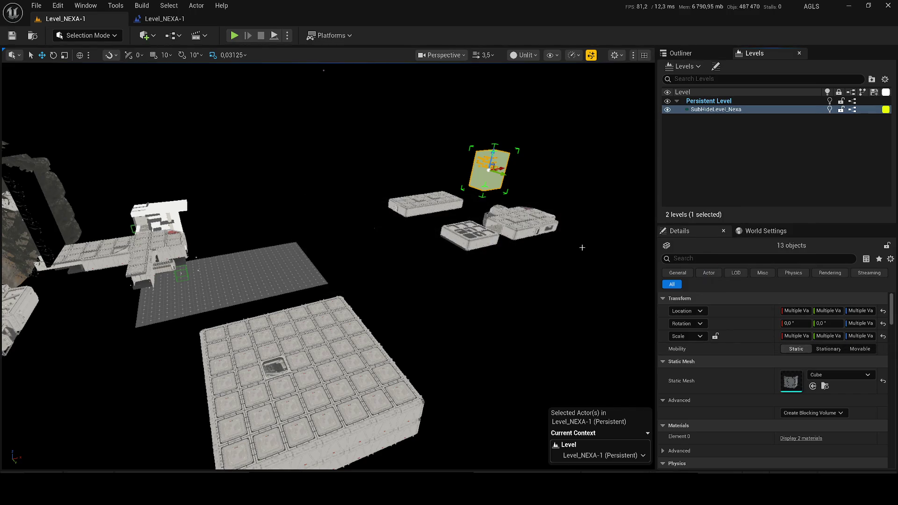
pyautogui.click(667, 109)
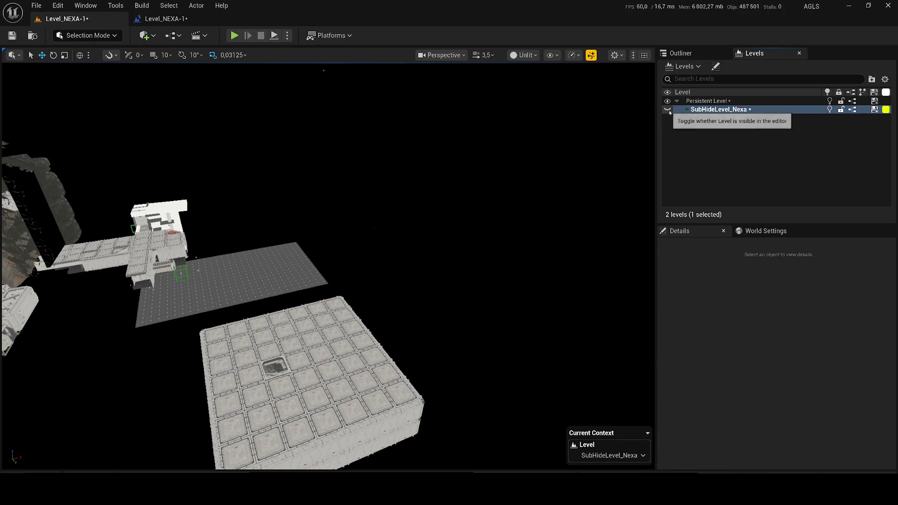
pyautogui.click(667, 110)
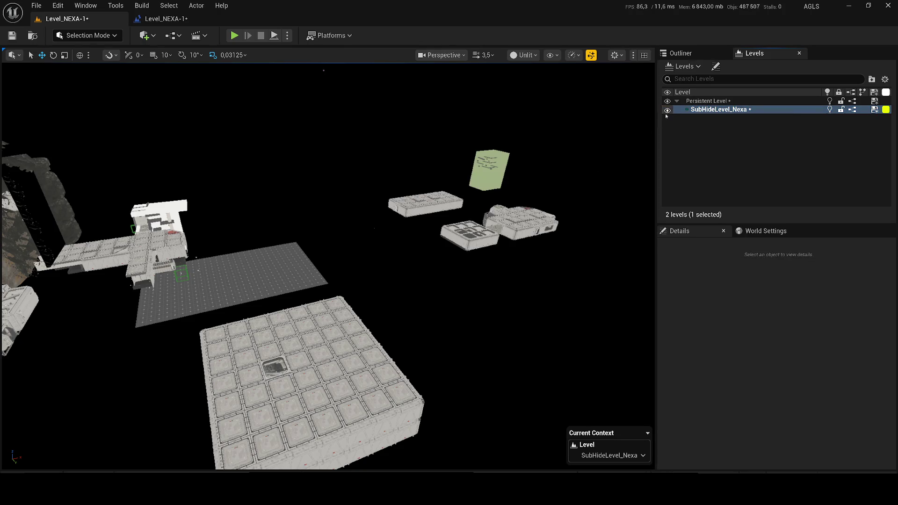
# - Save all modified levels
pyautogui.hotkey('ctrl', 'shift', 's')
pyautogui.click(520, 355)
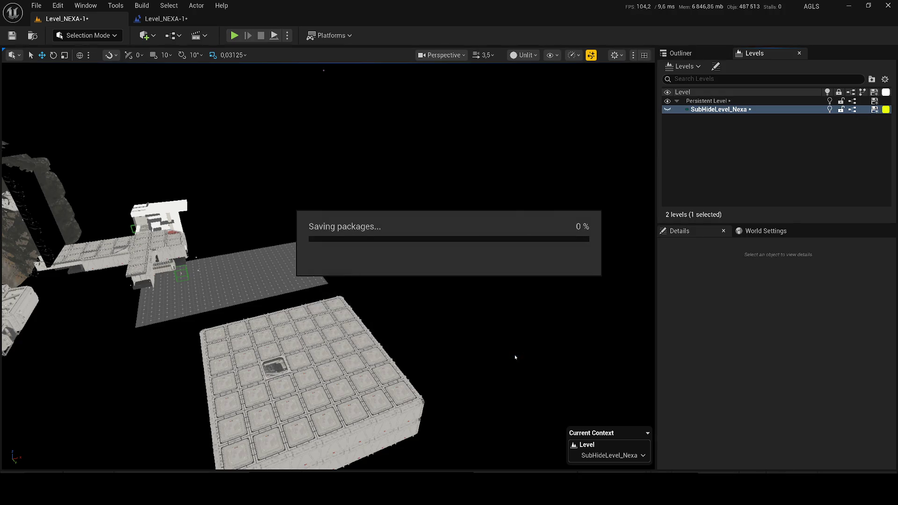
pyautogui.moveTo(370, 137)
pyautogui.mouseDown()
pyautogui.moveTo(360, 180)
pyautogui.moveTo(355, 79)
pyautogui.moveTo(379, 140)
pyautogui.moveTo(381, 133)
pyautogui.mouseUp()
# - Switch the viewport to Detail Lighting and fly through the corridors into the dark room
pyautogui.click(525, 55)
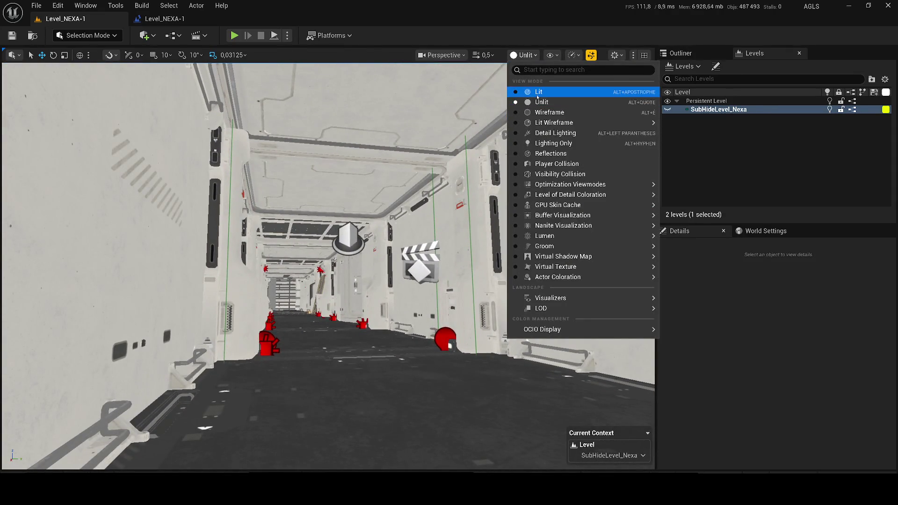
pyautogui.click(549, 134)
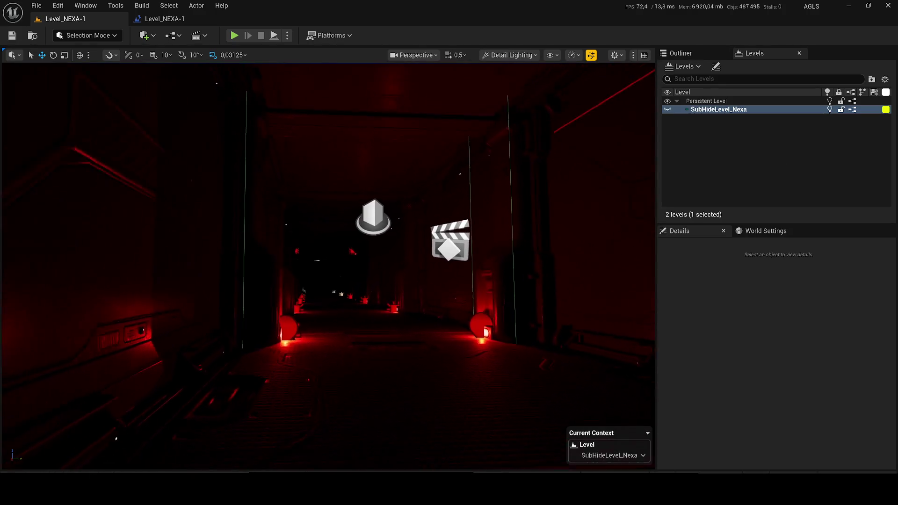
pyautogui.press('w')
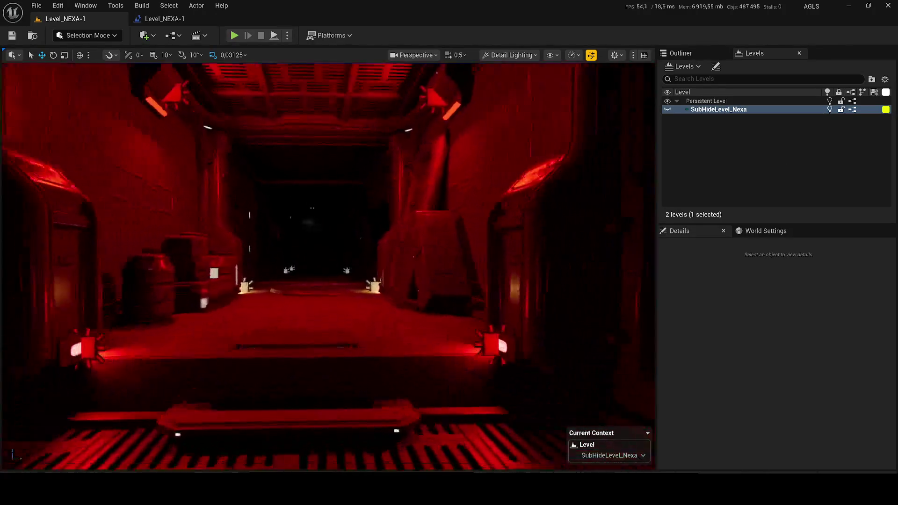
pyautogui.press('w')
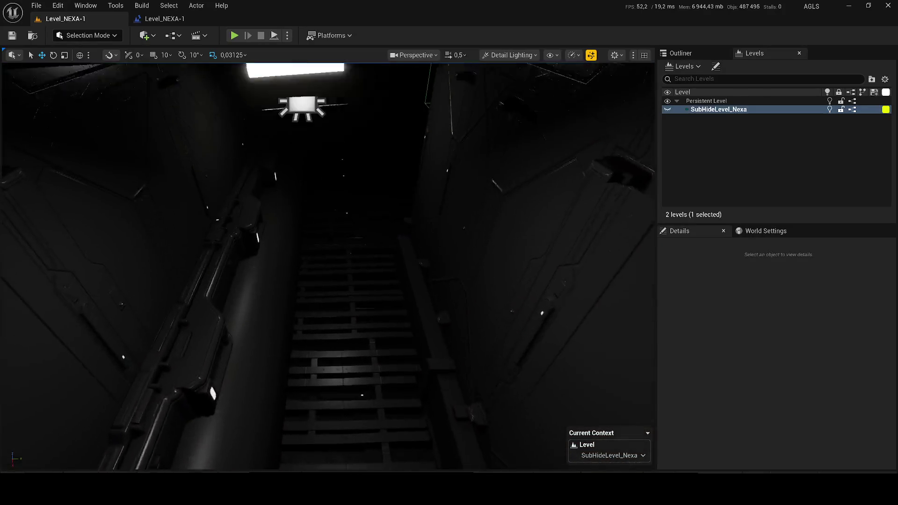
pyautogui.scroll(-2, 327, 266)
pyautogui.press('w')
pyautogui.press('w')
pyautogui.press('w')
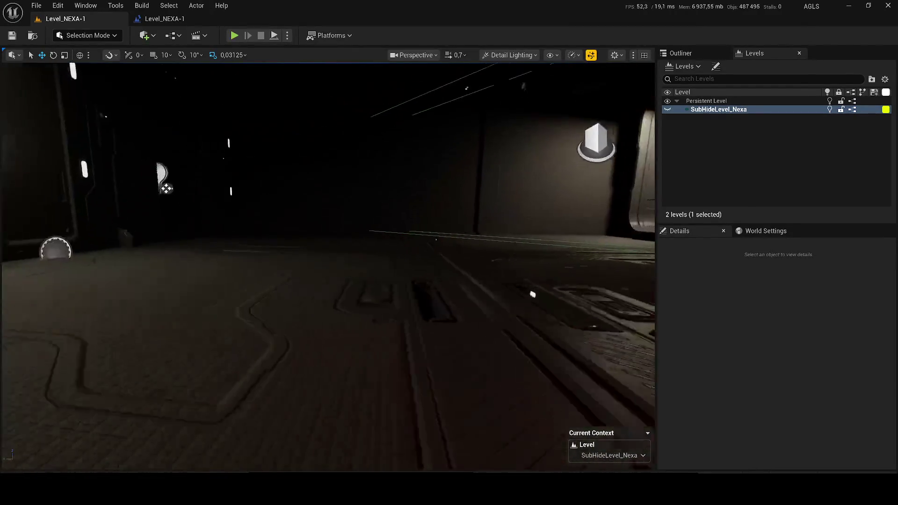
pyautogui.press('w')
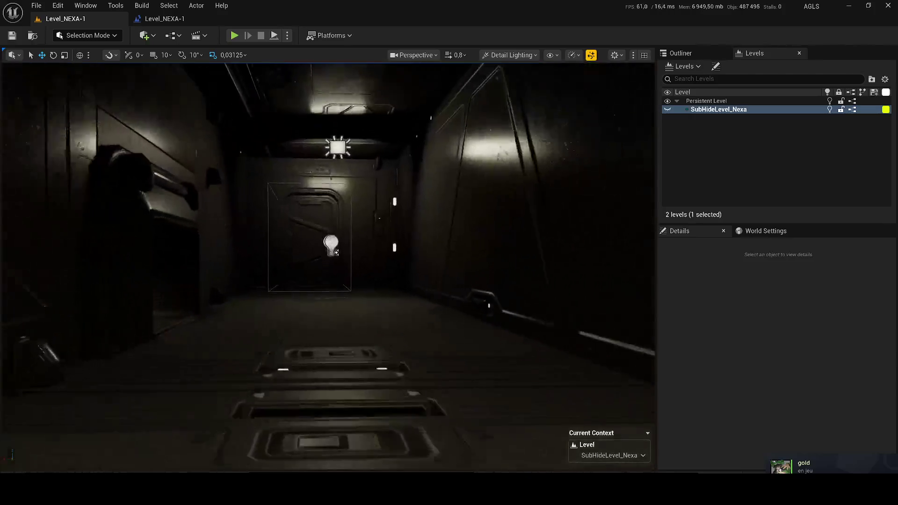
pyautogui.press('w')
pyautogui.scroll(-2, 327, 266)
pyautogui.press('w')
pyautogui.scroll(1, 327, 265)
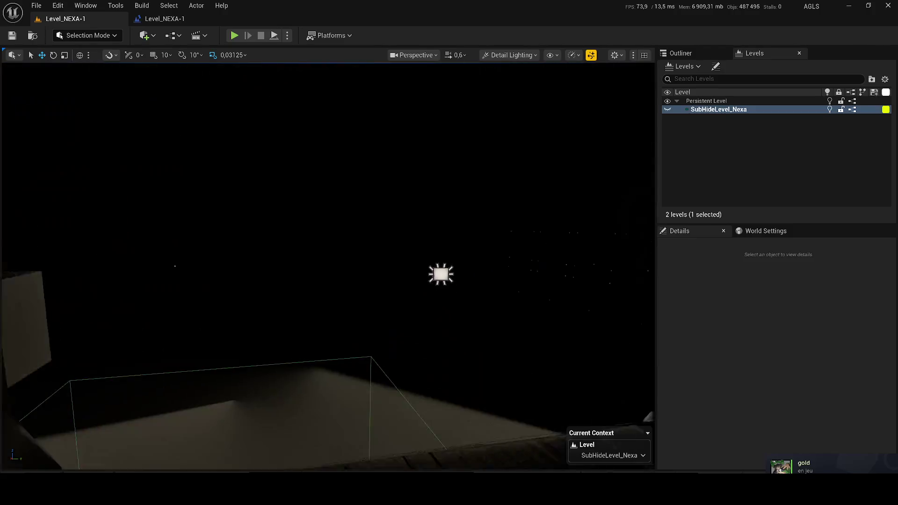
pyautogui.press('w')
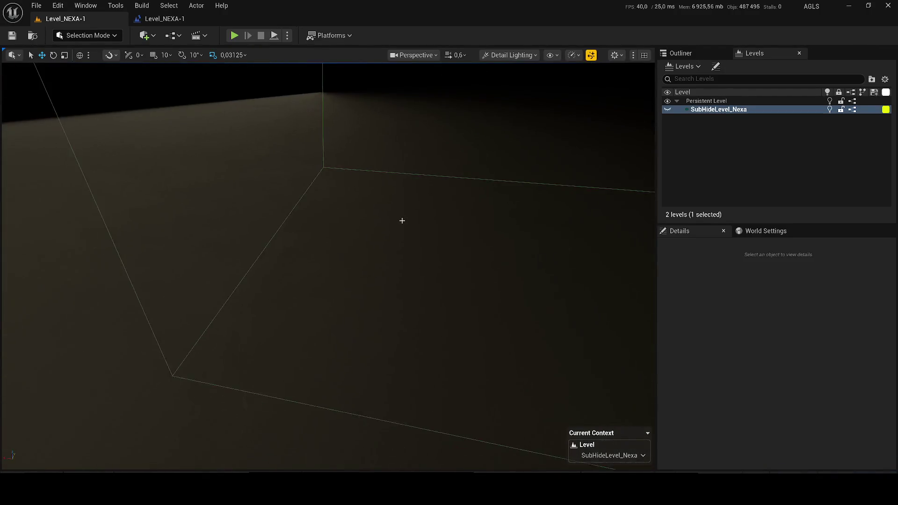
# - Return the viewport to Lit and close the duplicate Level_NEXA-1 editor tab
pyautogui.click(509, 54)
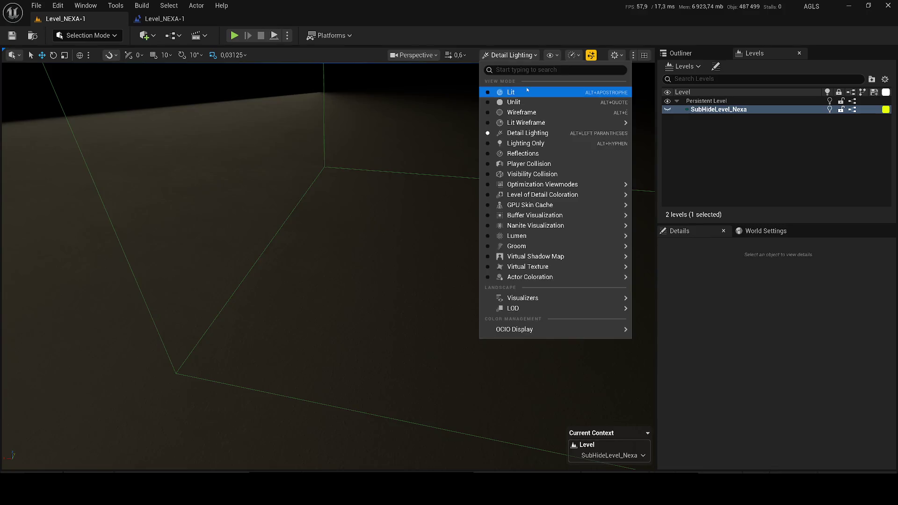
pyautogui.click(527, 91)
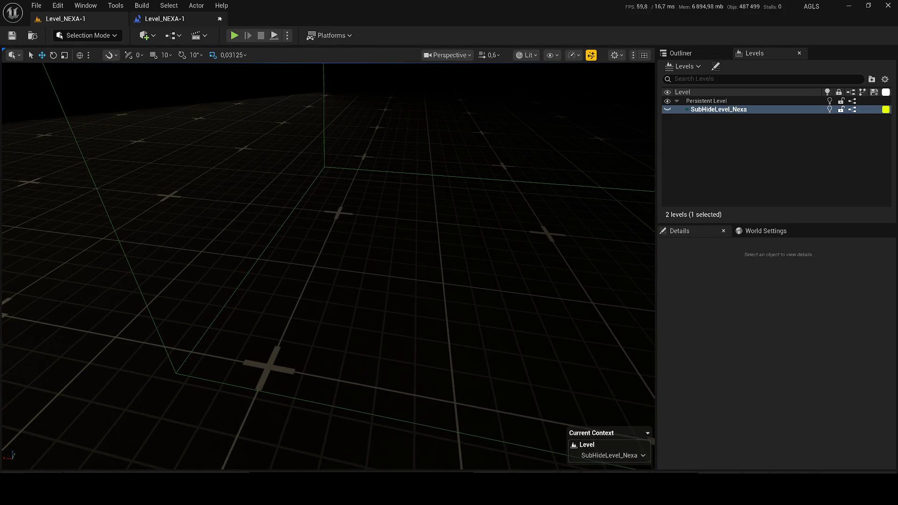
pyautogui.click(220, 18)
pyautogui.scroll(1, 127, 158)
pyautogui.press('w')
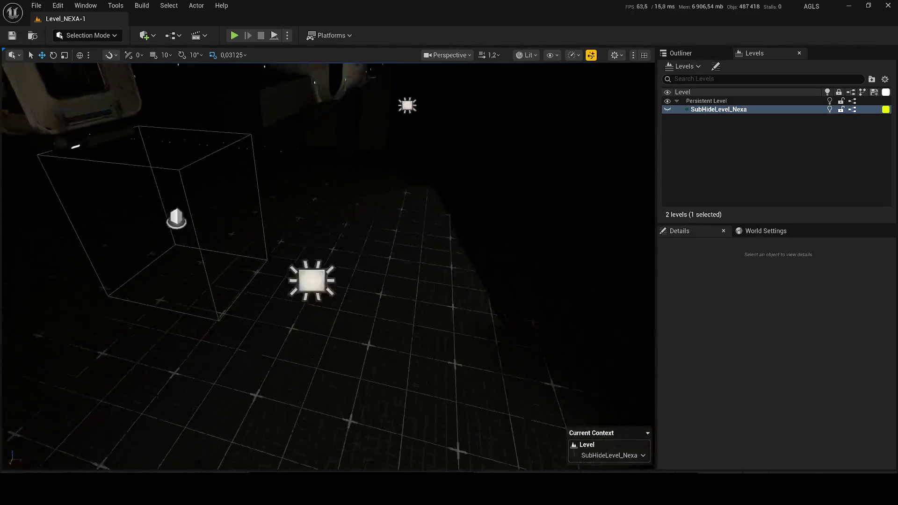
pyautogui.press('w')
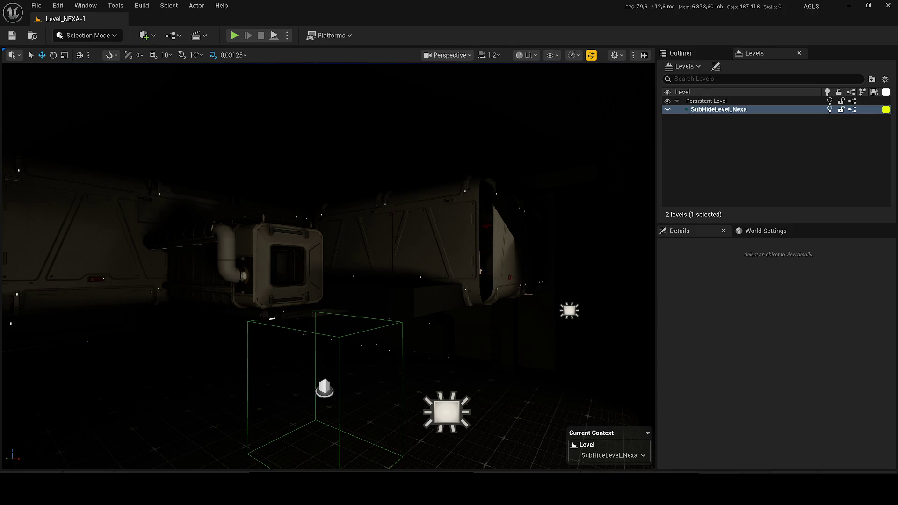
# - Fly the camera over the machinery toward the grid floor and set the view mode to Unlit
pyautogui.moveTo(221, 318)
pyautogui.mouseDown()
pyautogui.moveTo(224, 234)
pyautogui.moveTo(243, 238)
pyautogui.moveTo(261, 298)
pyautogui.mouseUp()
pyautogui.scroll(-2, 327, 267)
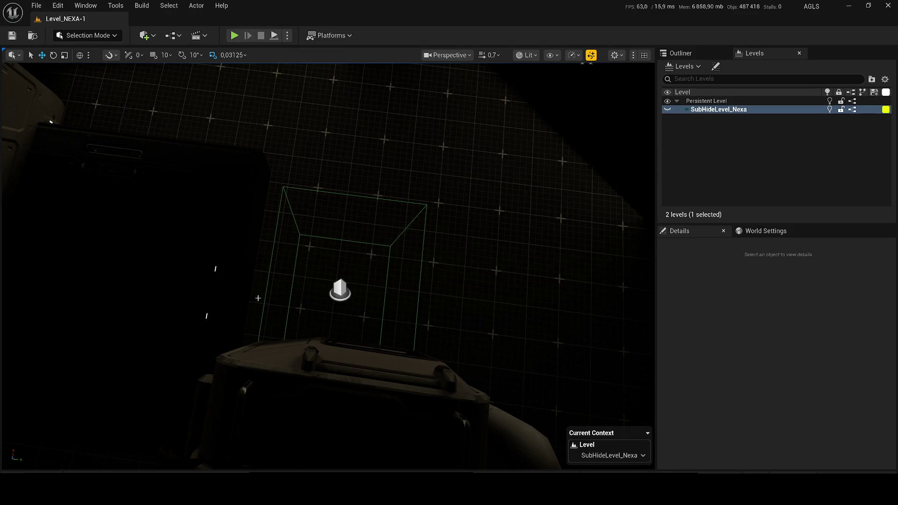
pyautogui.click(526, 54)
pyautogui.click(542, 99)
pyautogui.click(526, 55)
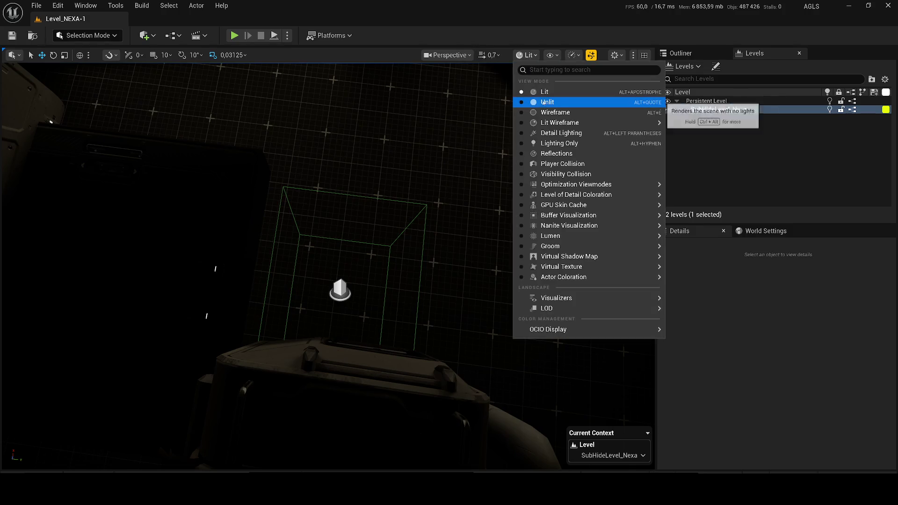
# - Return the viewport from Unlit to Lit rendering after flying the camera back and forth
pyautogui.click(542, 102)
pyautogui.scroll(3, 327, 267)
pyautogui.press('s')
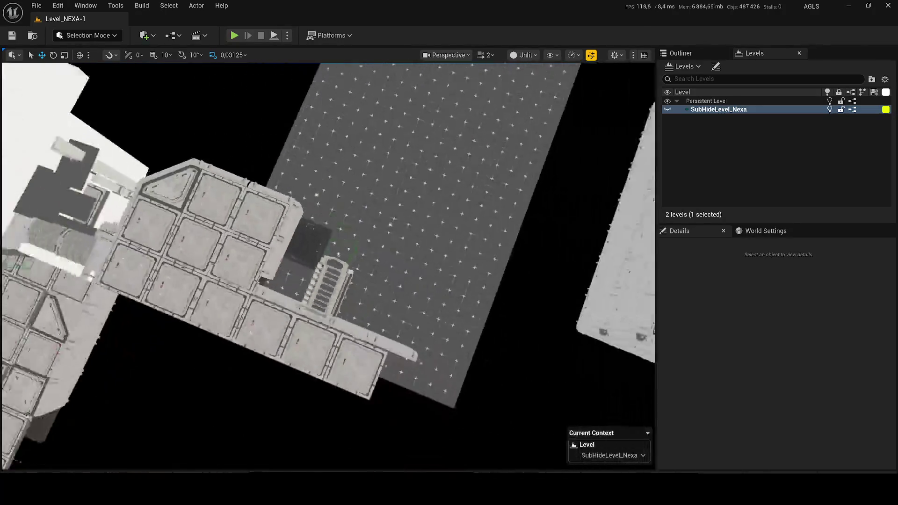
pyautogui.press('w')
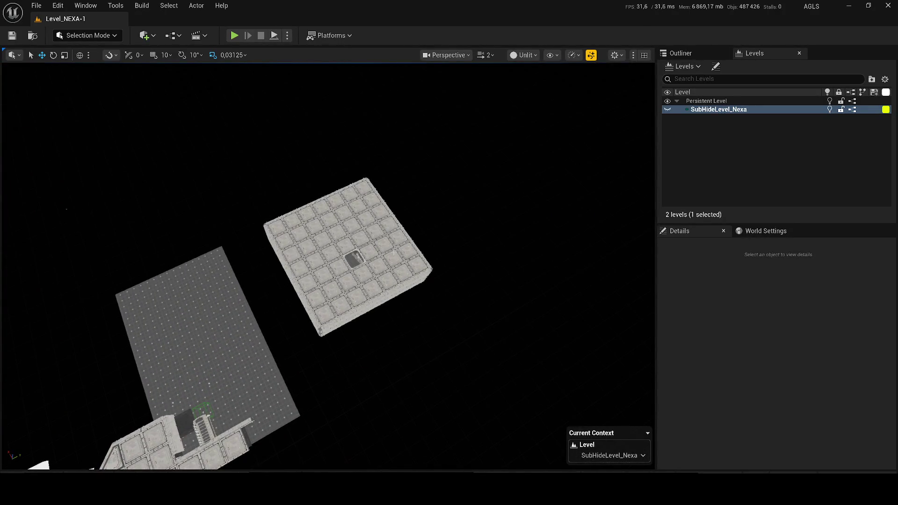
pyautogui.click(523, 55)
pyautogui.click(538, 91)
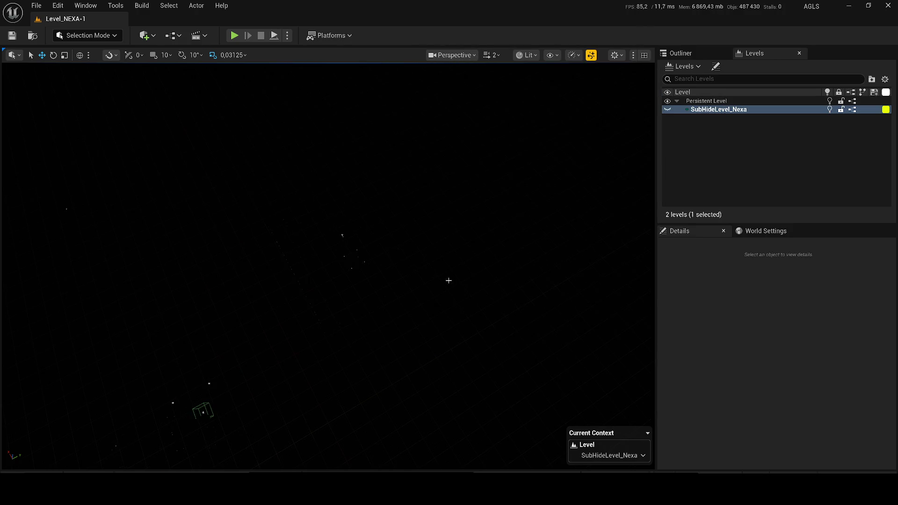
# - Fly into the corridor and select RectLight178 above the door
pyautogui.scroll(-1, 327, 266)
pyautogui.scroll(-3, 344, 120)
pyautogui.scroll(2, 328, 267)
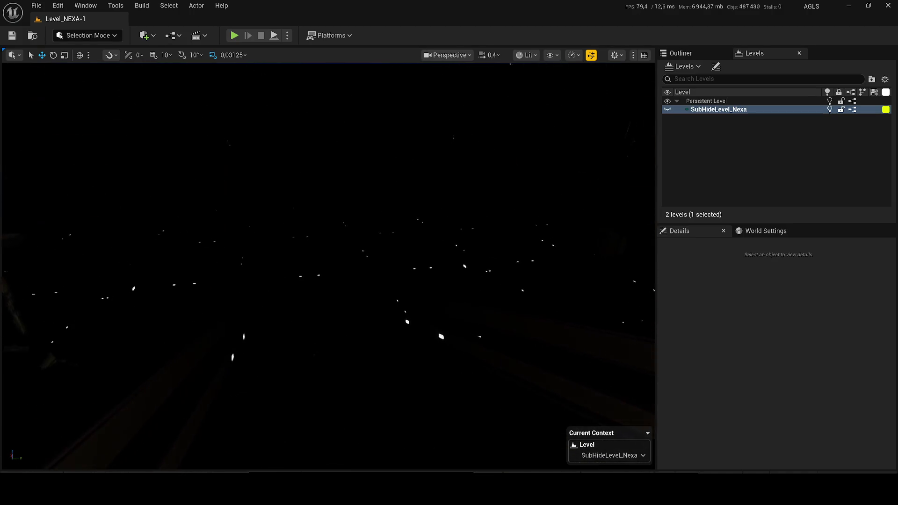
pyautogui.scroll(-2, 328, 266)
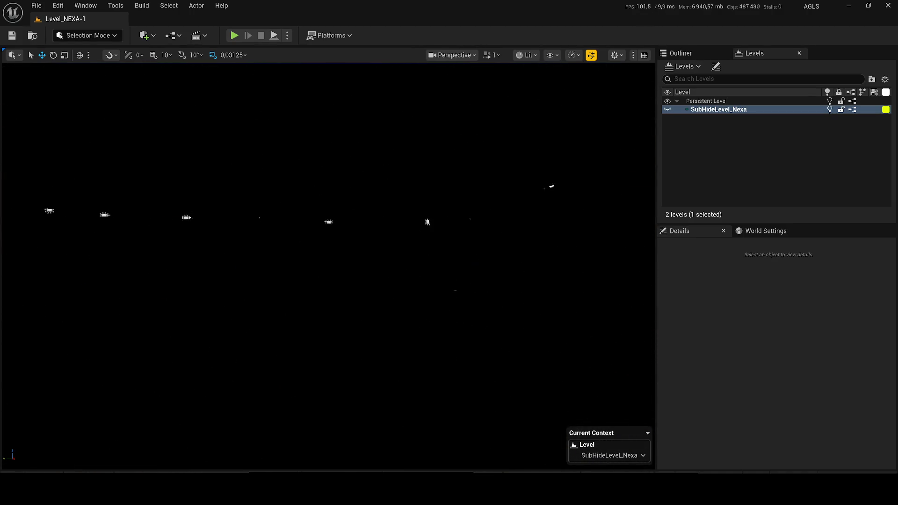
pyautogui.scroll(-2, 337, 211)
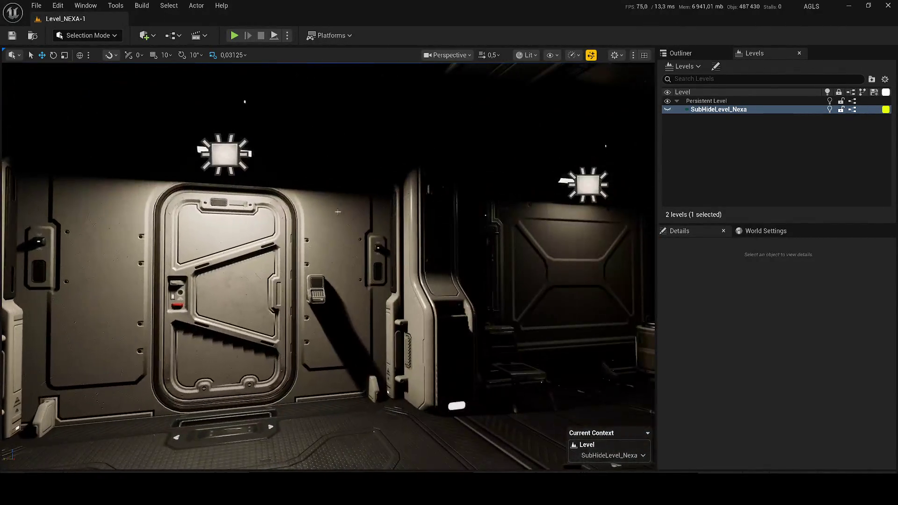
pyautogui.click(209, 156)
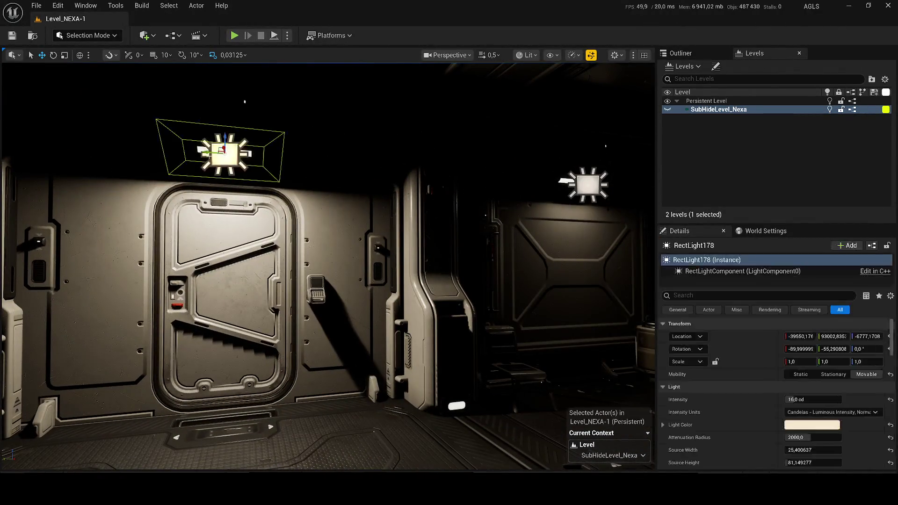
# - Paste the copied light into the hidden SubHideLevel_Nexa and dismiss the hidden-level warning
pyautogui.scroll(1, 209, 156)
pyautogui.hotkey('ctrl', 'v')
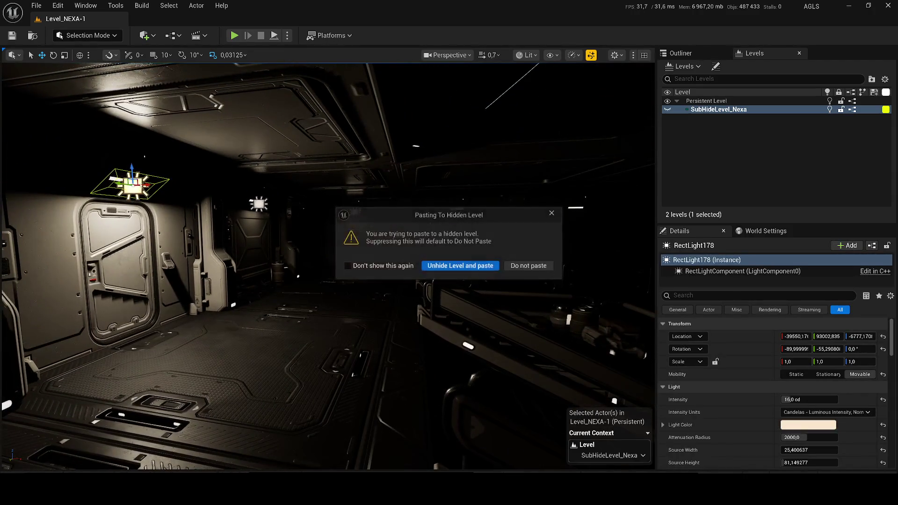
pyautogui.click(551, 213)
# - Check the Outliner's actor list, then run a brief Simulate test and stop it
pyautogui.click(680, 53)
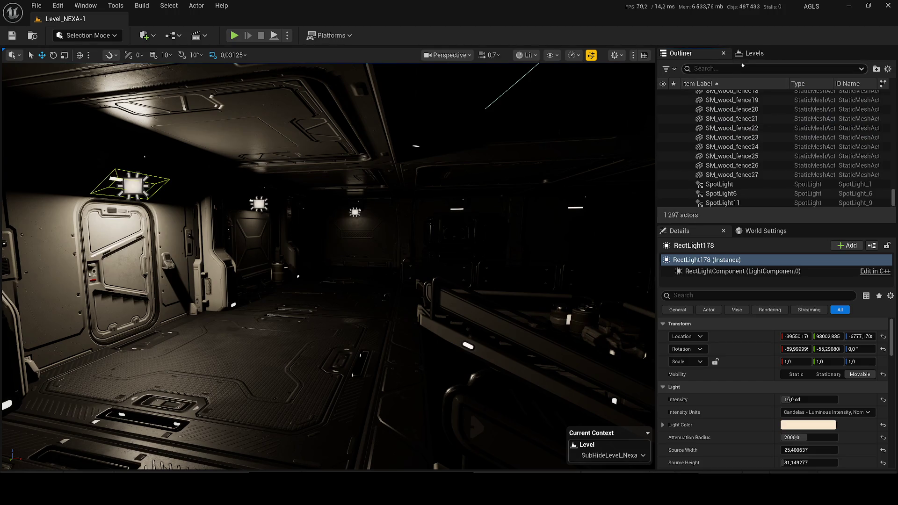
pyautogui.click(751, 53)
pyautogui.click(287, 36)
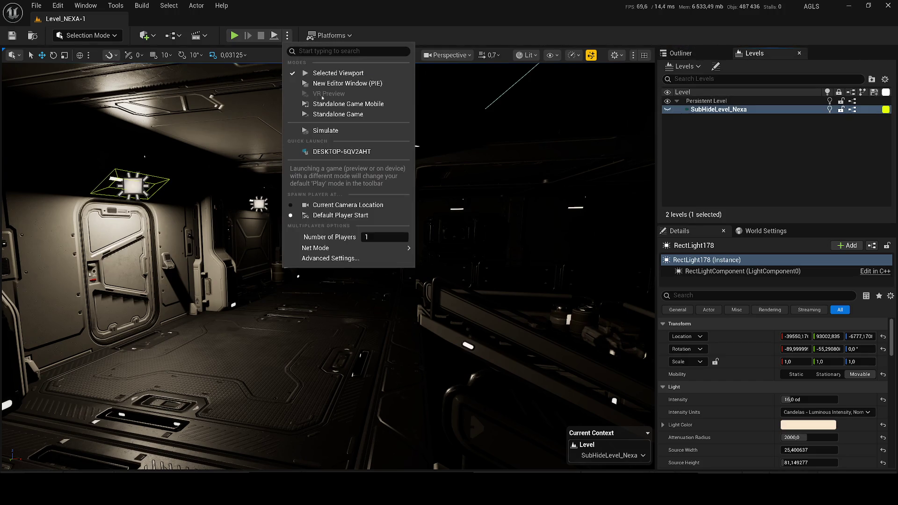
pyautogui.click(326, 130)
pyautogui.press('Escape')
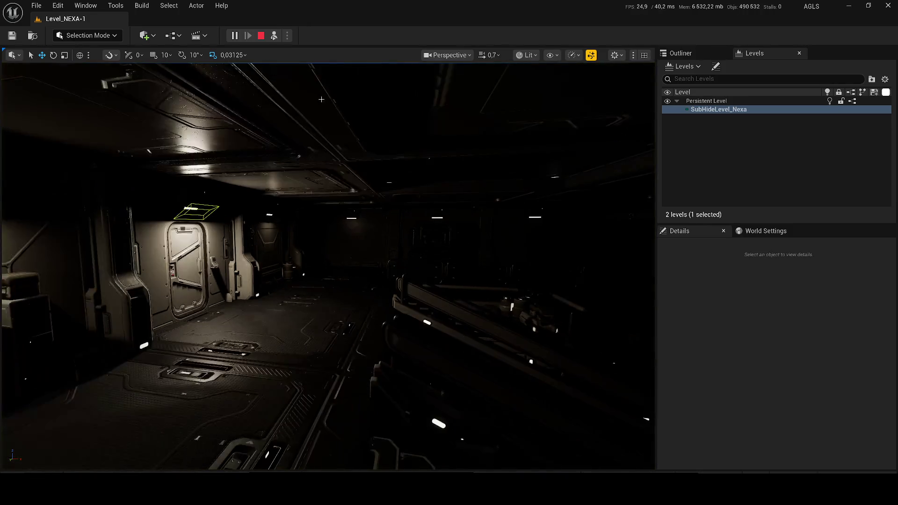
# - Make SubHideLevel_Nexa visible, then select the pasted RectLight179 and slide it along X
pyautogui.click(668, 110)
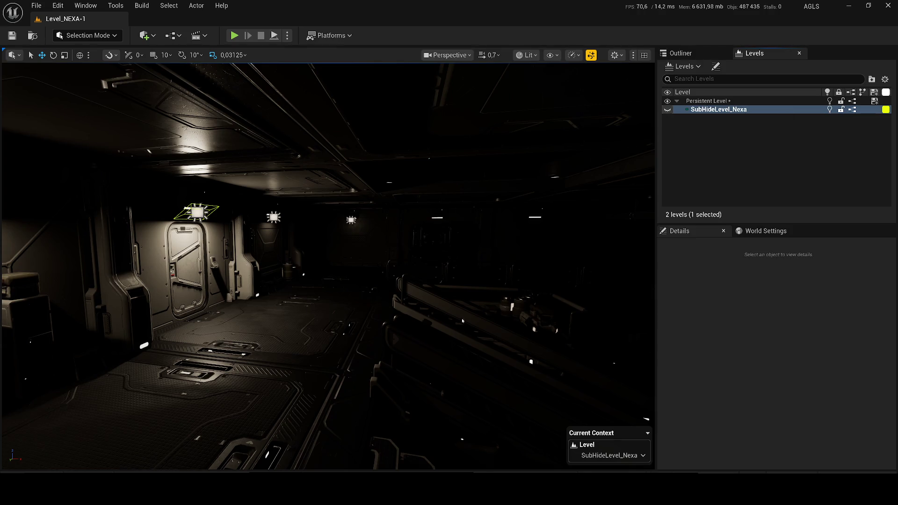
pyautogui.moveTo(466, 319)
pyautogui.mouseDown()
pyautogui.moveTo(372, 251)
pyautogui.moveTo(463, 127)
pyautogui.mouseUp()
pyautogui.click(475, 185)
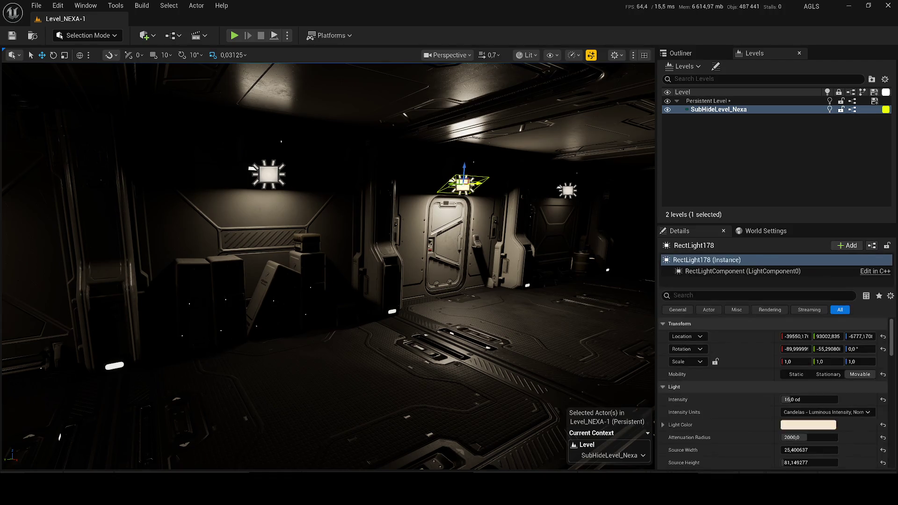
pyautogui.moveTo(477, 188)
pyautogui.mouseDown()
pyautogui.moveTo(515, 186)
pyautogui.moveTo(328, 210)
pyautogui.mouseUp()
pyautogui.click(809, 399)
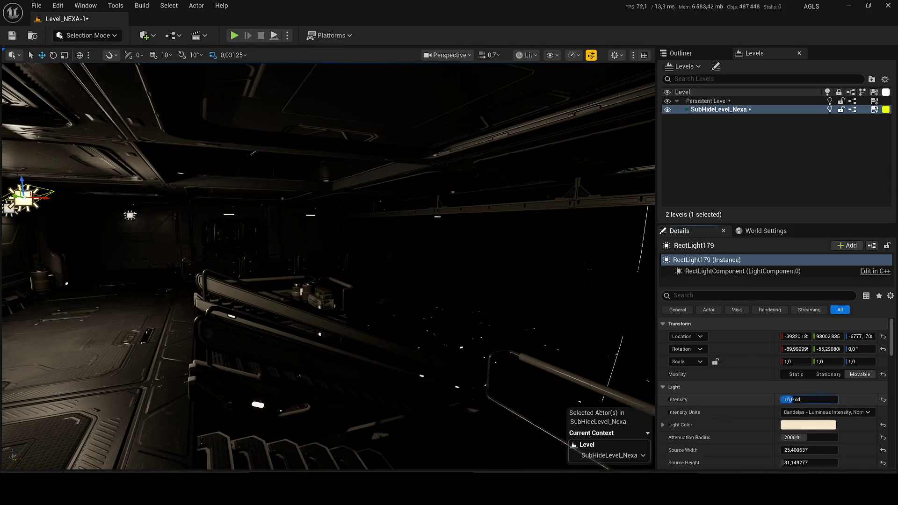
# - Set RectLight179 to 160 cd, move it to the right wall and tilt it about 18 degrees
pyautogui.write('160')
pyautogui.press('Return')
pyautogui.scroll(-3, 328, 267)
pyautogui.moveTo(105, 208)
pyautogui.mouseDown()
pyautogui.moveTo(538, 198)
pyautogui.moveTo(577, 208)
pyautogui.moveTo(574, 222)
pyautogui.moveTo(579, 198)
pyautogui.mouseUp()
pyautogui.press('e')
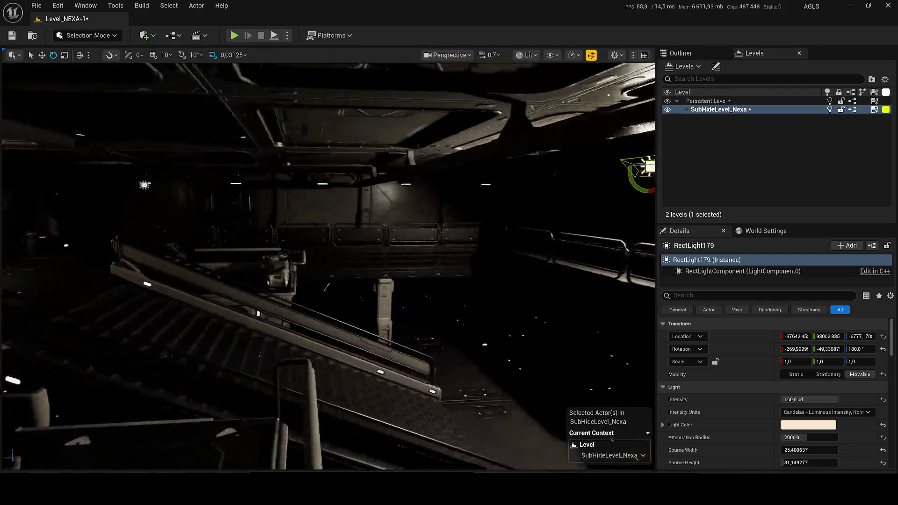
pyautogui.moveTo(500, 169)
pyautogui.mouseDown()
pyautogui.moveTo(567, 136)
pyautogui.moveTo(601, 140)
pyautogui.mouseUp()
pyautogui.press('w')
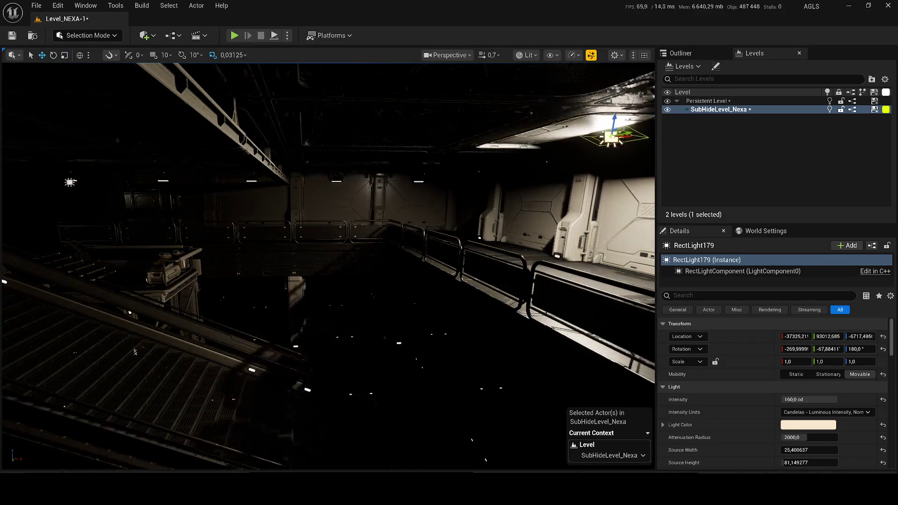
# - Rotate the light toward the ceiling, pitch it back down, and raise it above the floor tiles
pyautogui.press('e')
pyautogui.moveTo(472, 209)
pyautogui.mouseDown()
pyautogui.moveTo(500, 190)
pyautogui.moveTo(525, 196)
pyautogui.moveTo(514, 261)
pyautogui.moveTo(331, 261)
pyautogui.mouseUp()
pyautogui.press('w')
pyautogui.moveTo(374, 281); pyautogui.dragTo(433, 154)
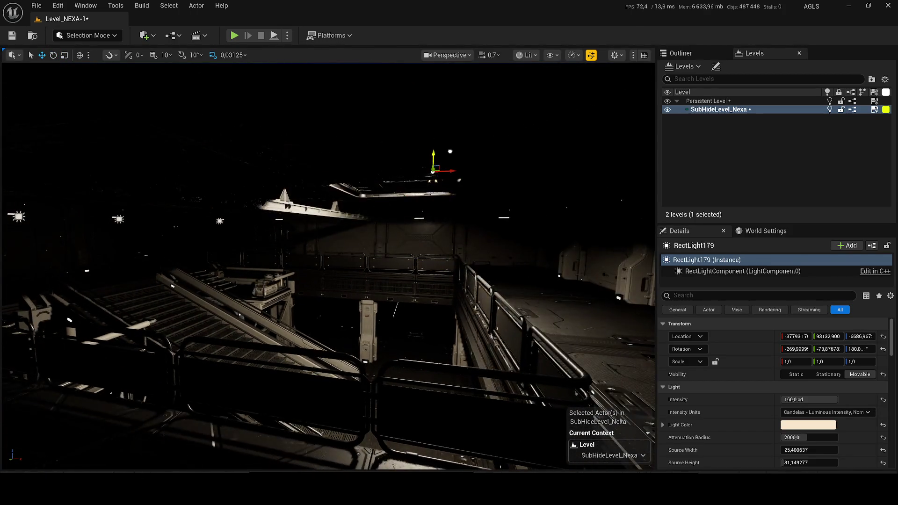
pyautogui.scroll(2, 327, 267)
pyautogui.moveTo(327, 267); pyautogui.dragTo(313, 215)
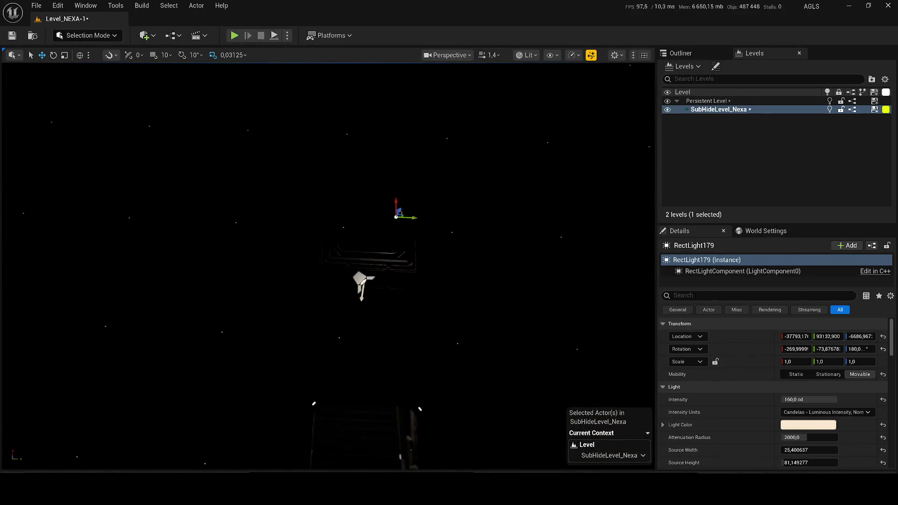
pyautogui.moveTo(430, 175)
pyautogui.mouseDown()
pyautogui.moveTo(458, 137)
pyautogui.moveTo(428, 137)
pyautogui.moveTo(337, 266)
pyautogui.moveTo(421, 154)
pyautogui.moveTo(473, 136)
pyautogui.moveTo(582, 194)
pyautogui.moveTo(297, 191)
pyautogui.moveTo(277, 147)
pyautogui.mouseUp()
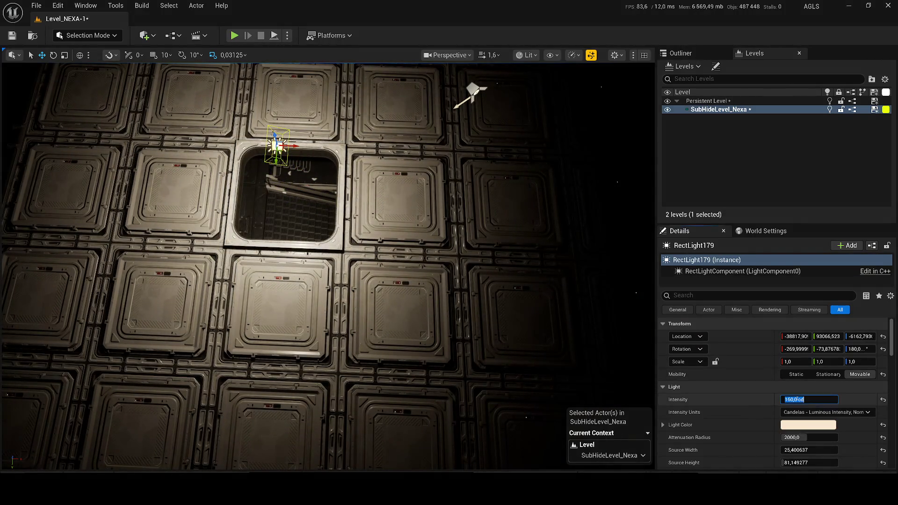
# - Try 999 cd, drop the light into the lower room with End, then lower intensity toward 160
pyautogui.write('999')
pyautogui.press('Return')
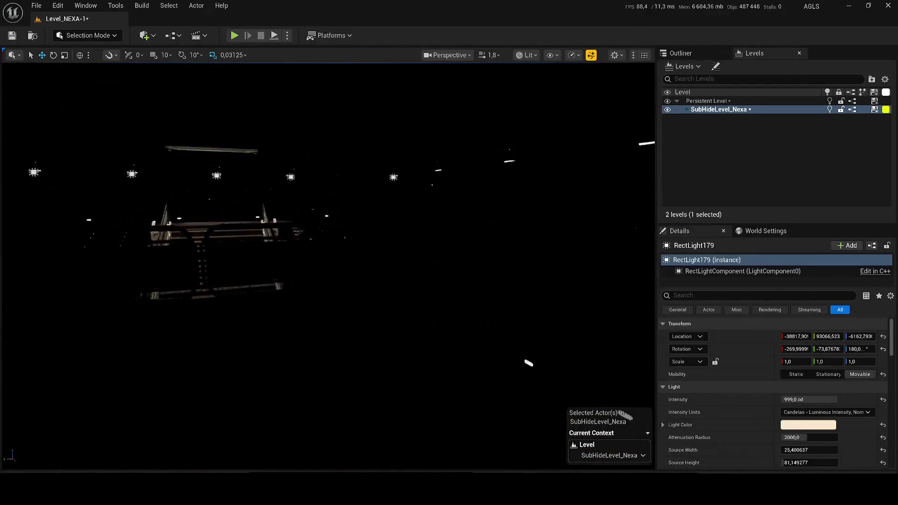
pyautogui.press('f')
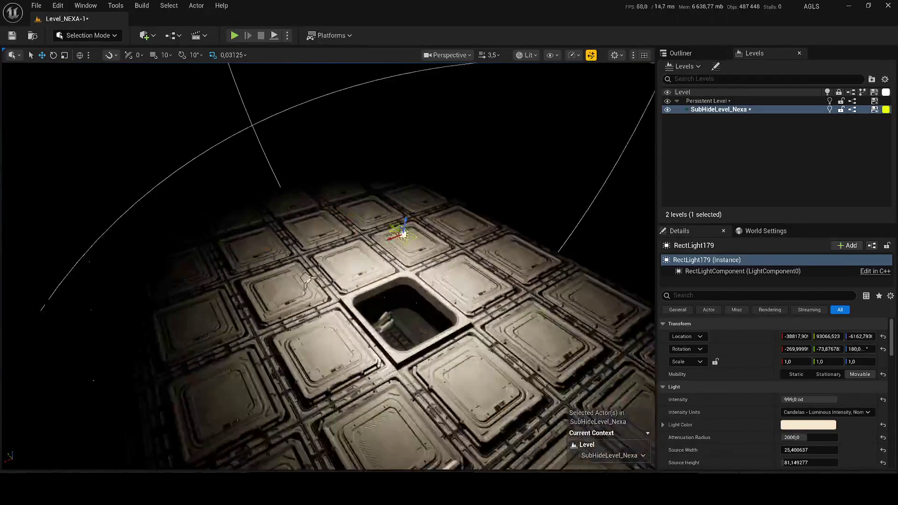
pyautogui.press('End')
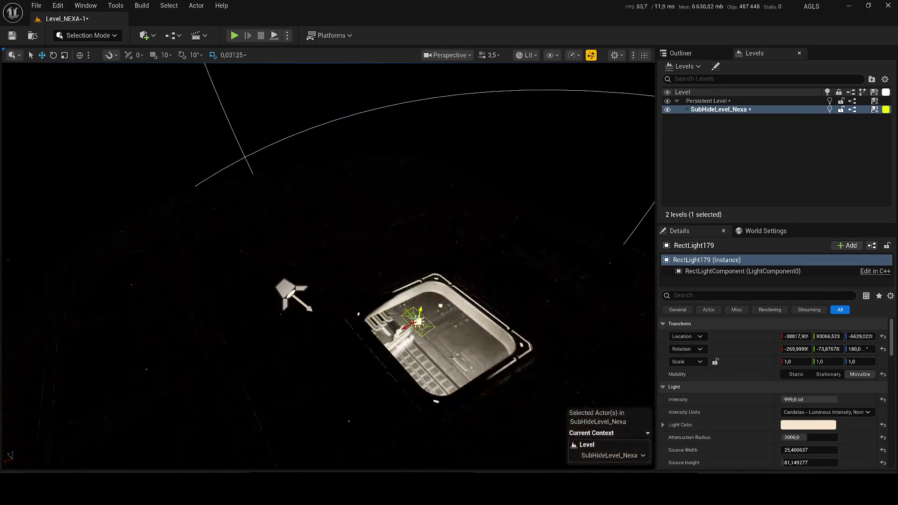
pyautogui.press('f')
pyautogui.scroll(-5, 327, 266)
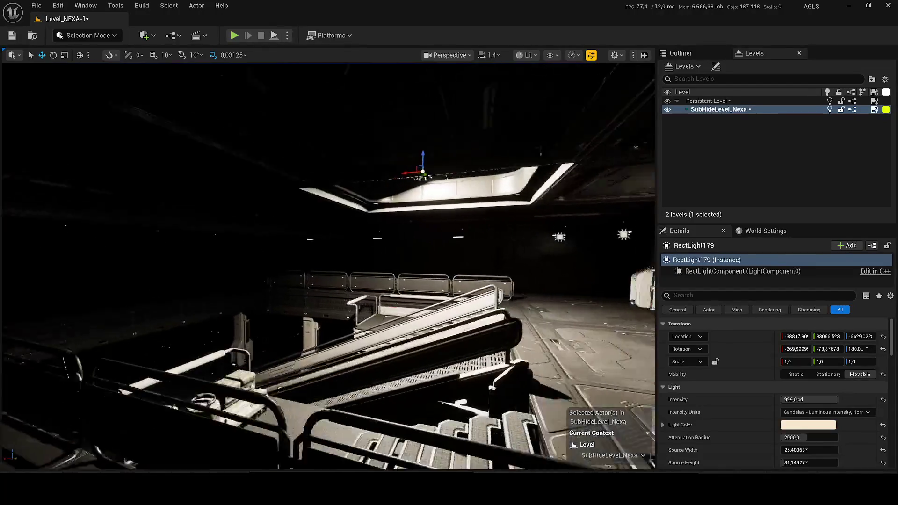
pyautogui.moveTo(808, 399); pyautogui.dragTo(790, 399)
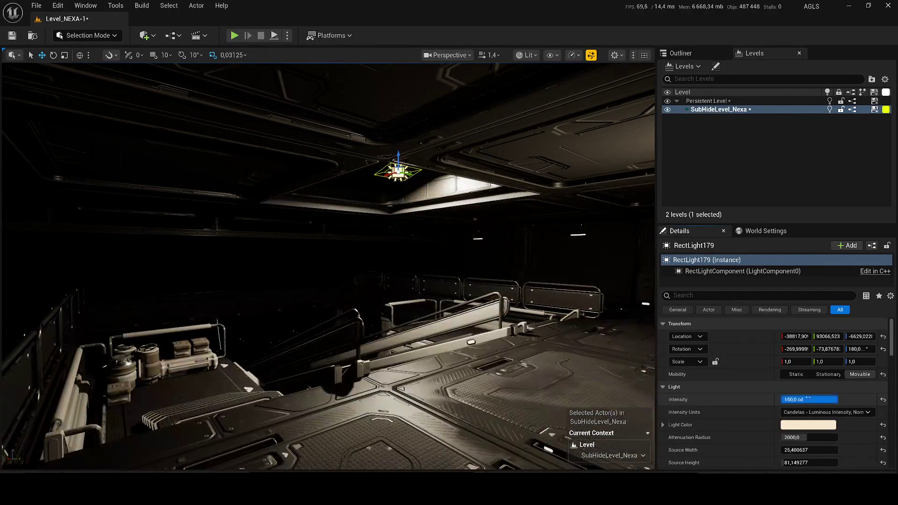
# - Duplicate the light downward, rotate the copy toward the ceiling, and save the level with Ctrl+S
pyautogui.keyDown('alt'); pyautogui.moveTo(399, 156); pyautogui.dragTo(409, 183); pyautogui.keyUp('alt')
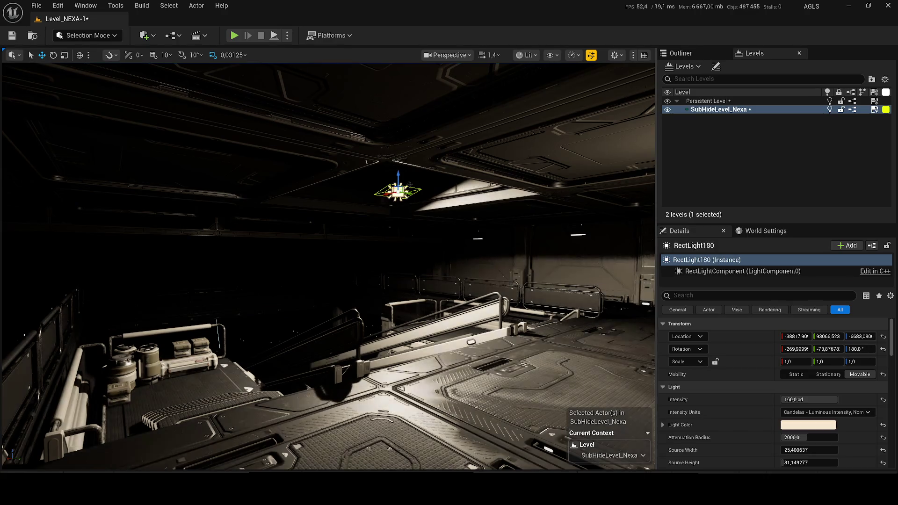
pyautogui.moveTo(412, 216); pyautogui.dragTo(407, 191)
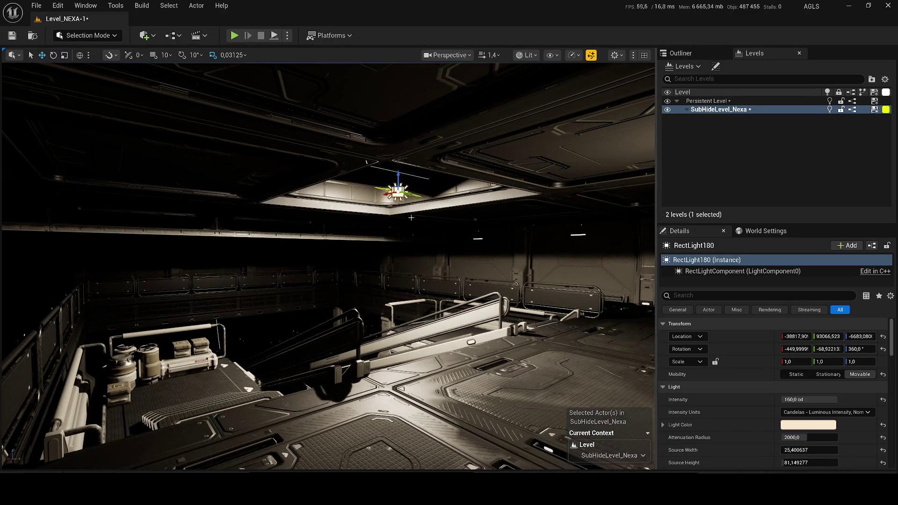
pyautogui.hotkey('ctrl', 's')
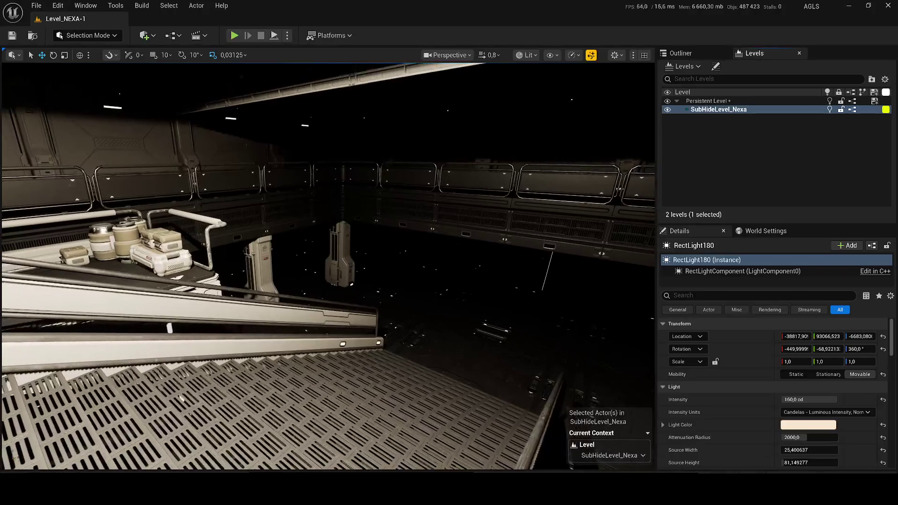
# - Search the Outliner for 'direww', delete RectLight180, then select and frame SM_Modular_insideWall_Merged36
pyautogui.click(695, 54)
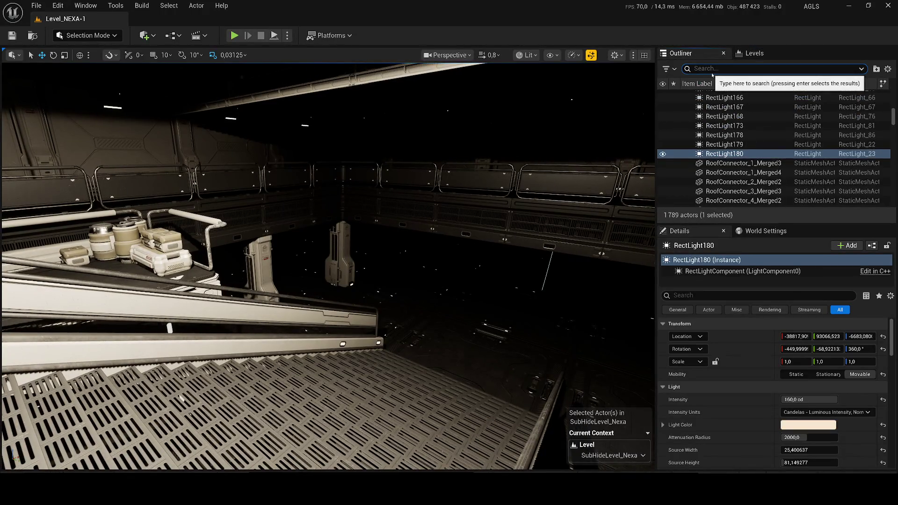
pyautogui.click(712, 73)
pyautogui.write('dire')
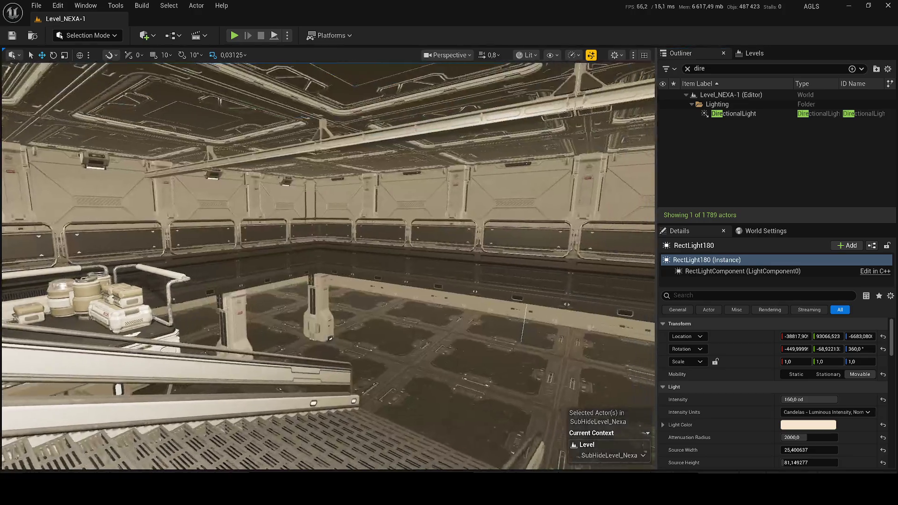
pyautogui.write('w')
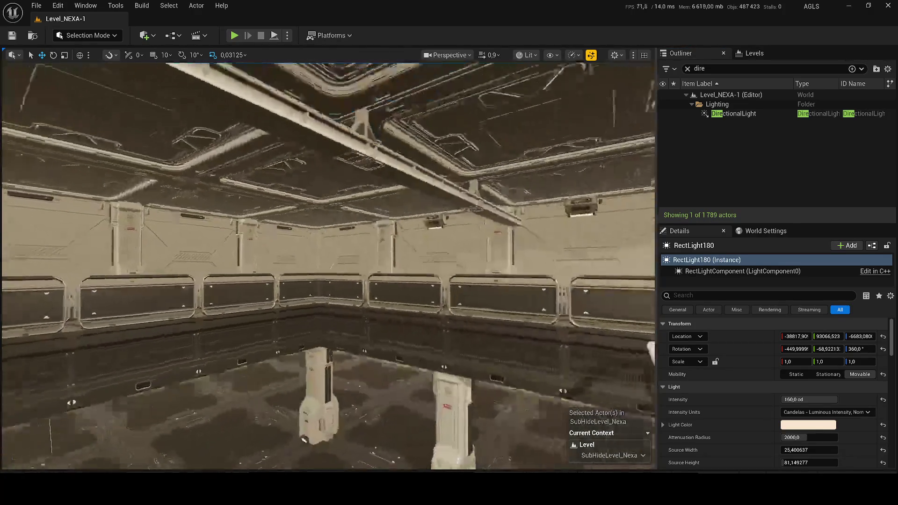
pyautogui.write('w')
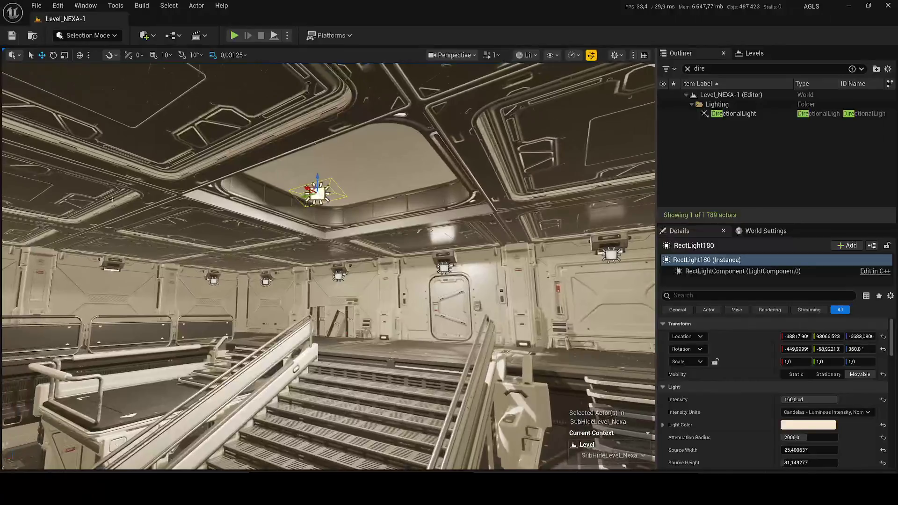
pyautogui.press('Delete')
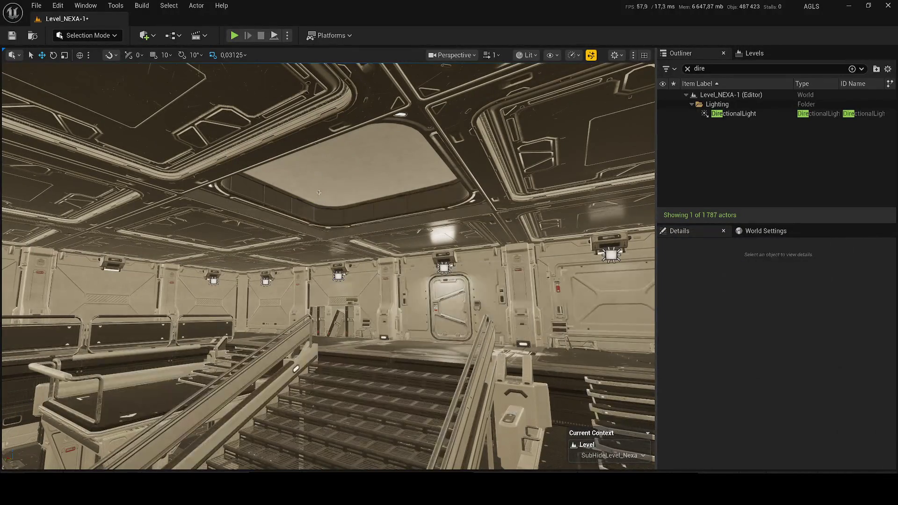
pyautogui.click(338, 303)
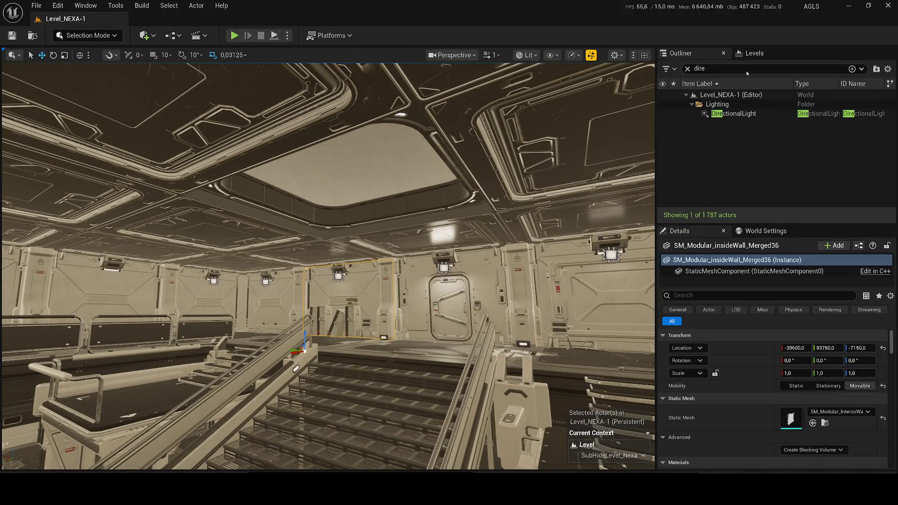
pyautogui.click(756, 53)
pyautogui.press('f')
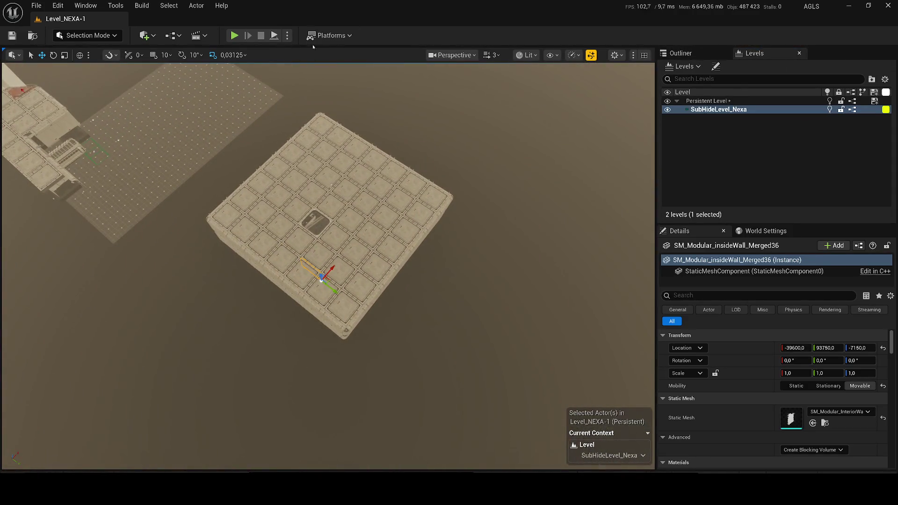
# - Start a Simulate session, switch the viewport to Unlit, then stop simulating
pyautogui.click(287, 35)
pyautogui.click(309, 133)
pyautogui.click(527, 55)
pyautogui.click(537, 103)
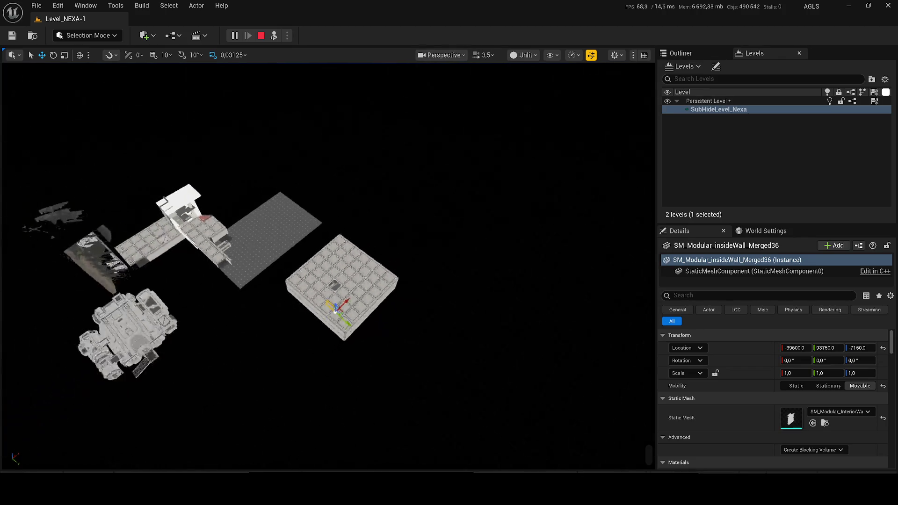
pyautogui.press('Escape')
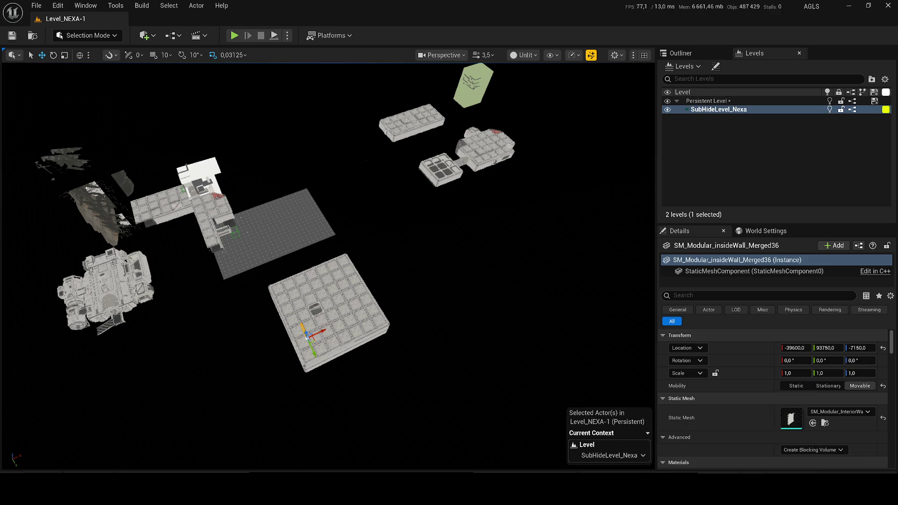
# - Frame the stacked floor-tile block and return to the Outliner's actor list
pyautogui.press('f')
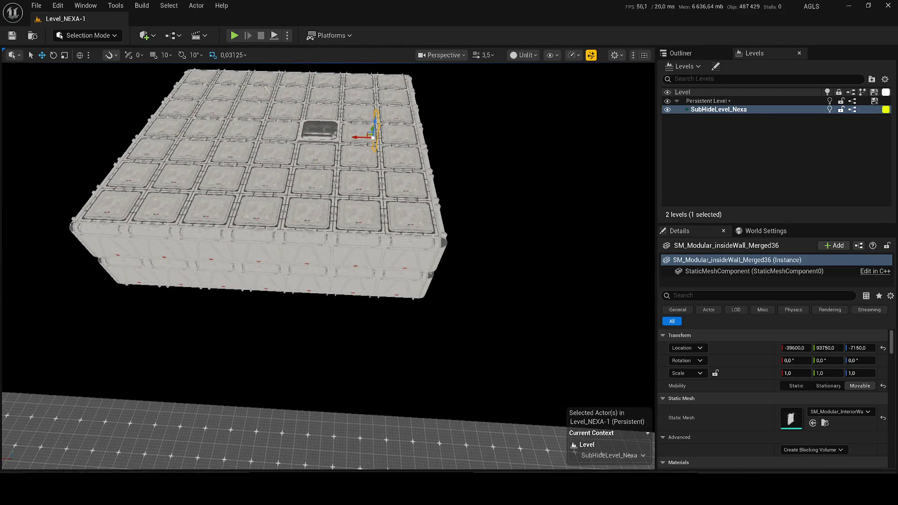
pyautogui.rightClick(741, 150)
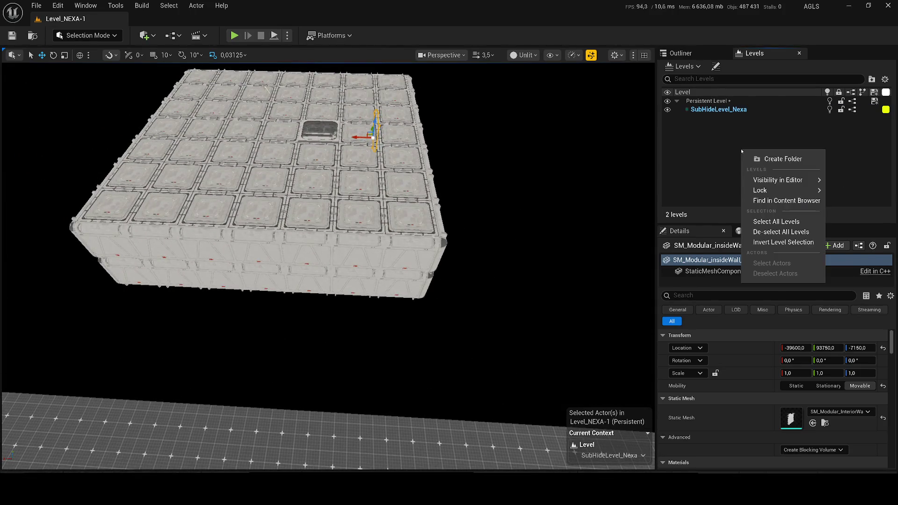
pyautogui.click(686, 148)
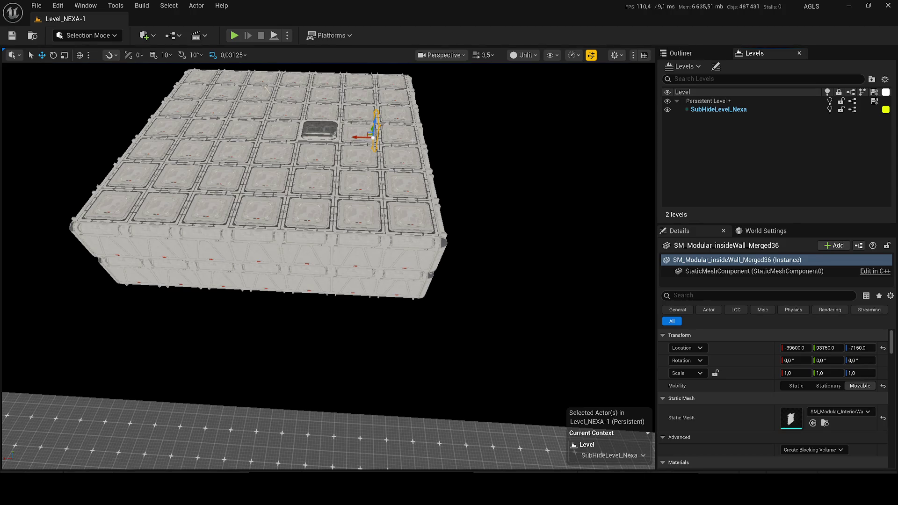
pyautogui.moveTo(327, 262); pyautogui.dragTo(240, 328)
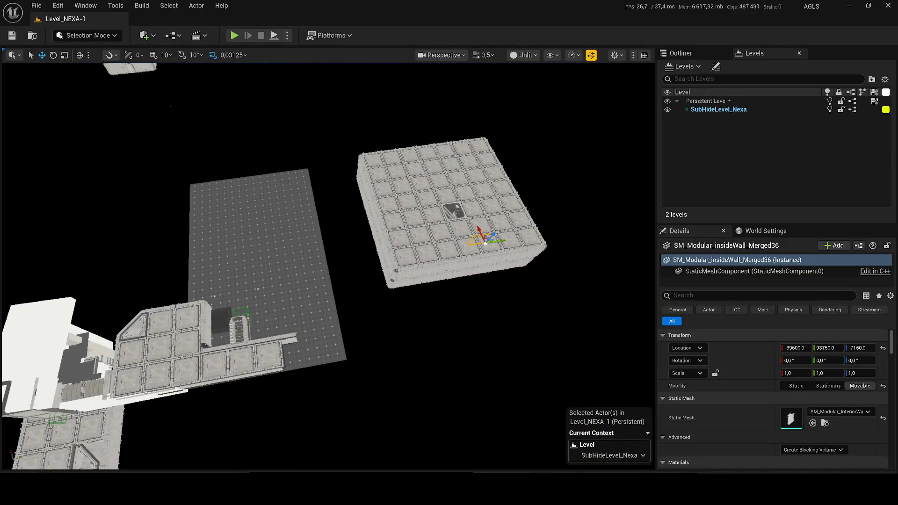
pyautogui.press('f')
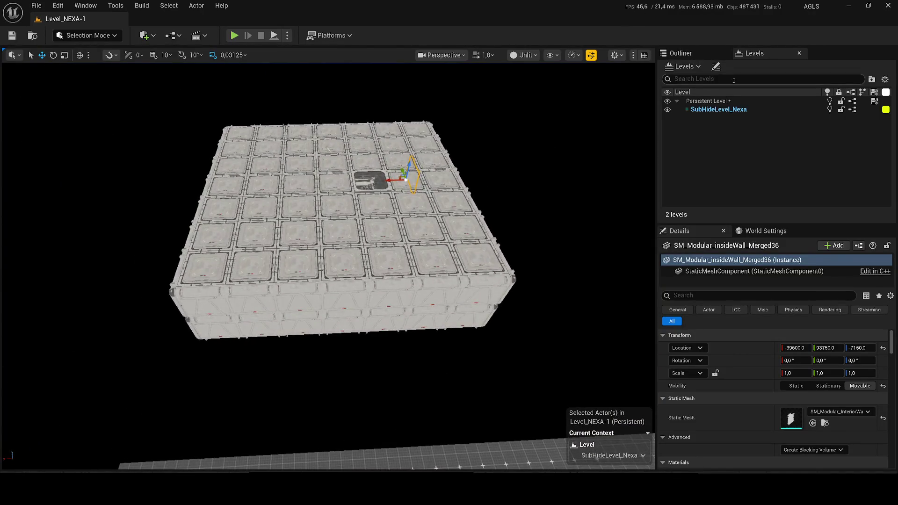
pyautogui.click(692, 56)
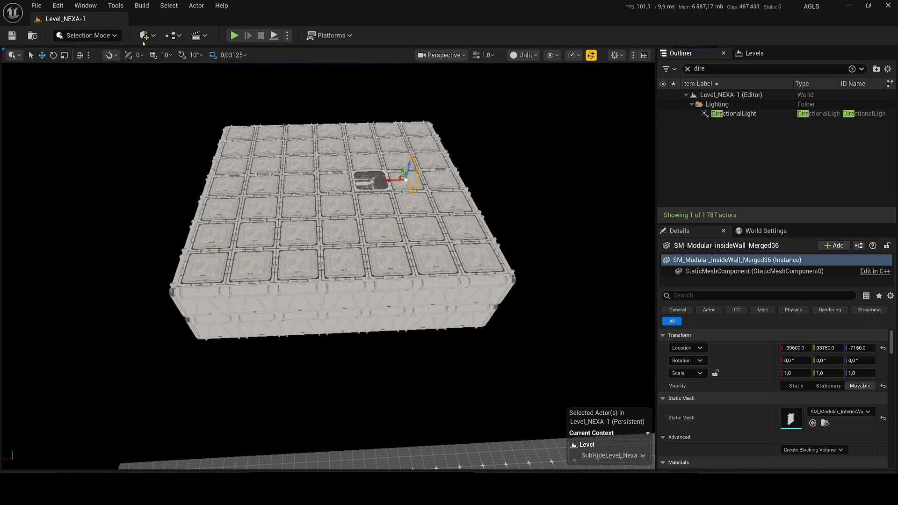
# - Switch the viewport back to Lit shading
pyautogui.click(524, 55)
pyautogui.click(524, 92)
pyautogui.scroll(2, 291, 243)
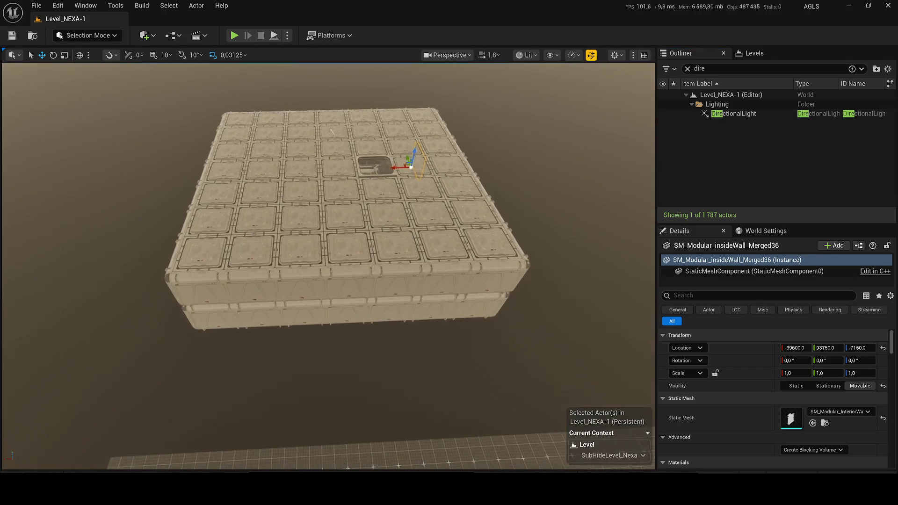
# - Ctrl-select the lower and top roof tiles up to 36, clear the search, and hide them
pyautogui.keyDown('ctrl'); pyautogui.click(191, 234); pyautogui.keyUp('ctrl')
pyautogui.keyDown('ctrl'); pyautogui.click(253, 238); pyautogui.keyUp('ctrl')
pyautogui.keyDown('ctrl'); pyautogui.click(491, 231); pyautogui.keyUp('ctrl')
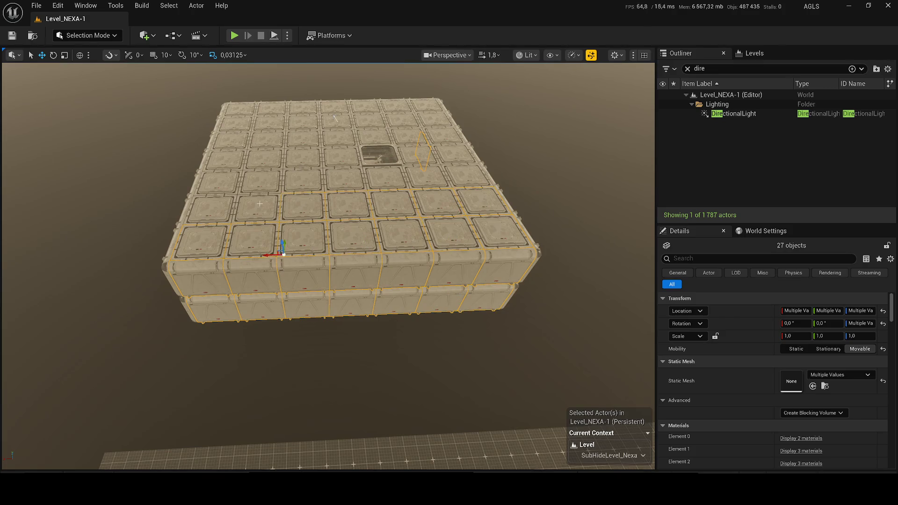
pyautogui.keyDown('ctrl'); pyautogui.click(230, 184); pyautogui.keyUp('ctrl')
pyautogui.keyDown('ctrl'); pyautogui.click(293, 173); pyautogui.keyUp('ctrl')
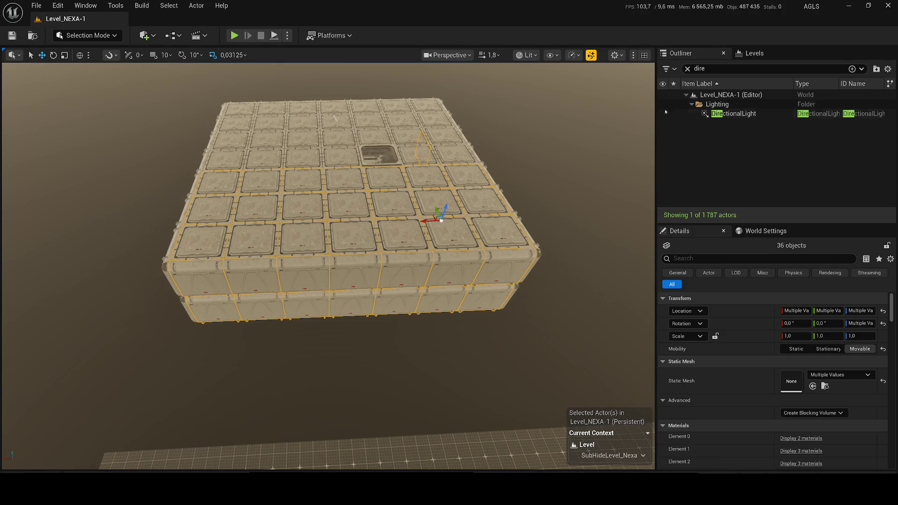
pyautogui.click(687, 68)
pyautogui.click(663, 155)
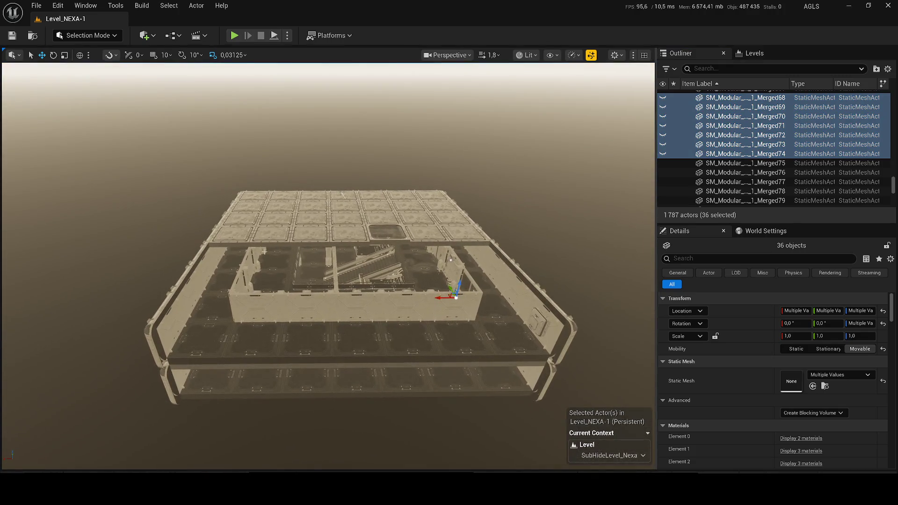
# - Add the front-row and right-side second-row roof tiles to the selection
pyautogui.keyDown('ctrl'); pyautogui.click(232, 236); pyautogui.keyUp('ctrl')
pyautogui.keyDown('ctrl'); pyautogui.click(267, 233); pyautogui.keyUp('ctrl')
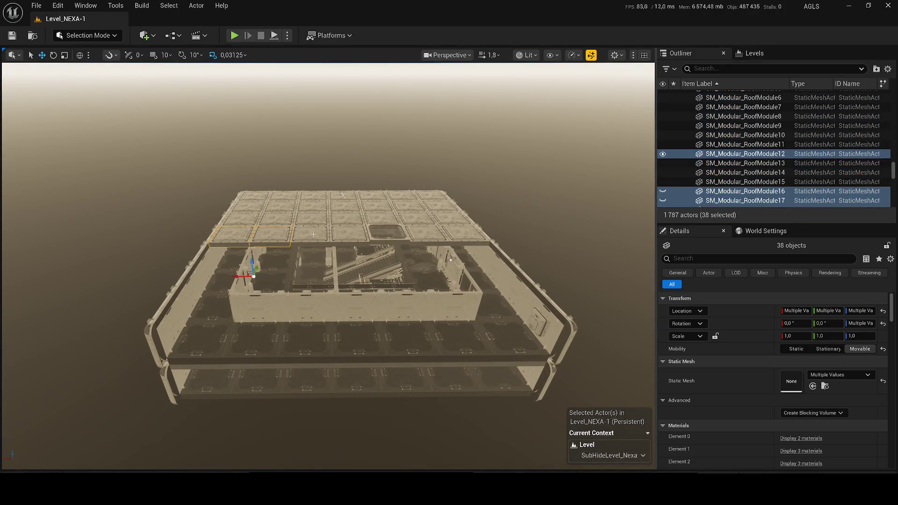
pyautogui.keyDown('ctrl'); pyautogui.click(310, 233); pyautogui.keyUp('ctrl')
pyautogui.keyDown('ctrl'); pyautogui.click(348, 234); pyautogui.keyUp('ctrl')
pyautogui.keyDown('ctrl'); pyautogui.click(388, 234); pyautogui.keyUp('ctrl')
pyautogui.keyDown('ctrl'); pyautogui.click(444, 232); pyautogui.keyUp('ctrl')
pyautogui.keyDown('ctrl'); pyautogui.click(474, 218); pyautogui.keyUp('ctrl')
pyautogui.keyDown('ctrl'); pyautogui.click(449, 219); pyautogui.keyUp('ctrl')
pyautogui.keyDown('ctrl'); pyautogui.click(416, 218); pyautogui.keyUp('ctrl')
pyautogui.keyDown('ctrl'); pyautogui.click(381, 218); pyautogui.keyUp('ctrl')
# - Add RoofModule6 through RoofModule43 across the left, top and right rows, reaching 59 tiles
pyautogui.keyDown('ctrl'); pyautogui.click(305, 234); pyautogui.keyUp('ctrl')
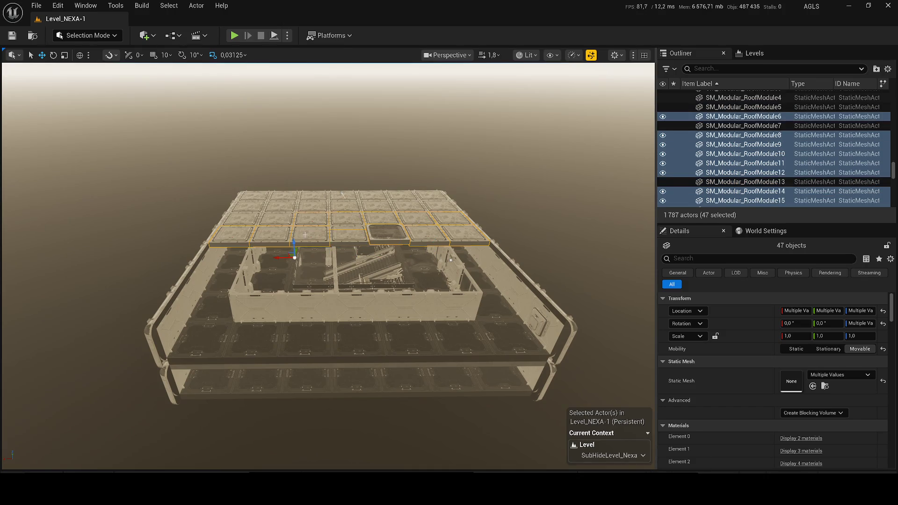
pyautogui.keyDown('ctrl'); pyautogui.click(272, 234); pyautogui.keyUp('ctrl')
pyautogui.keyDown('ctrl'); pyautogui.click(232, 233); pyautogui.keyUp('ctrl')
pyautogui.keyDown('ctrl'); pyautogui.click(248, 195); pyautogui.keyUp('ctrl')
pyautogui.keyDown('ctrl'); pyautogui.click(250, 206); pyautogui.keyUp('ctrl')
pyautogui.keyDown('ctrl'); pyautogui.click(344, 197); pyautogui.keyUp('ctrl')
pyautogui.keyDown('ctrl'); pyautogui.click(374, 198); pyautogui.keyUp('ctrl')
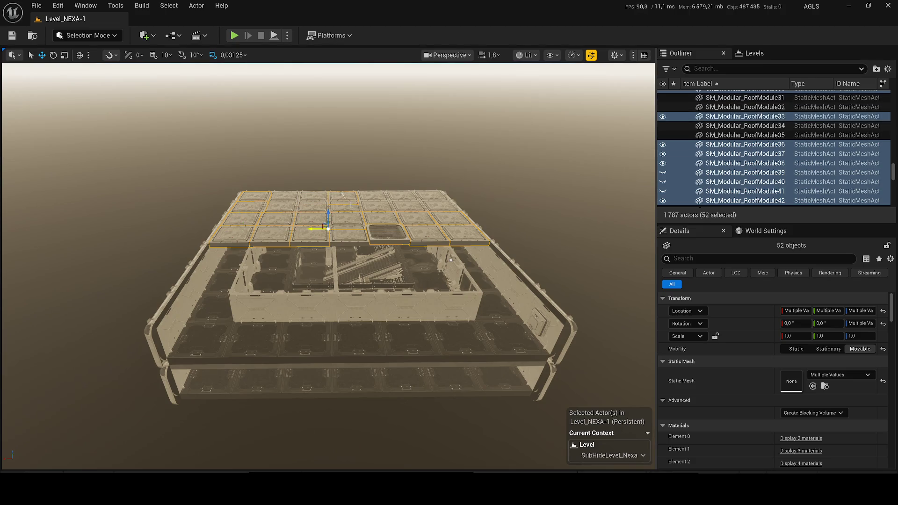
pyautogui.keyDown('ctrl'); pyautogui.click(404, 197); pyautogui.keyUp('ctrl')
pyautogui.keyDown('ctrl'); pyautogui.click(406, 208); pyautogui.keyUp('ctrl')
pyautogui.keyDown('ctrl'); pyautogui.click(435, 196); pyautogui.keyUp('ctrl')
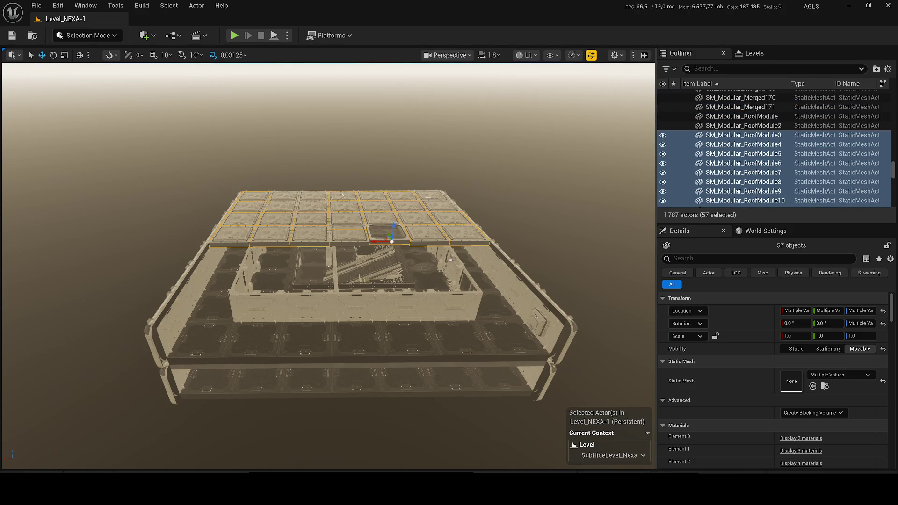
pyautogui.keyDown('ctrl'); pyautogui.click(421, 217); pyautogui.keyUp('ctrl')
pyautogui.keyDown('ctrl'); pyautogui.click(438, 209); pyautogui.keyUp('ctrl')
pyautogui.keyDown('ctrl'); pyautogui.click(458, 219); pyautogui.keyUp('ctrl')
# - Hide the 59 selected roof modules from the Outliner
pyautogui.click(662, 155)
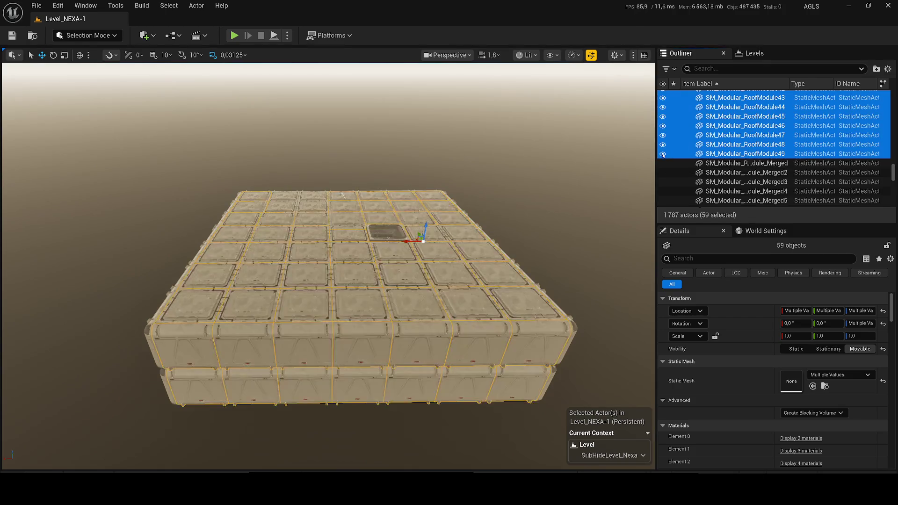
pyautogui.scroll(5, 407, 204)
pyautogui.scroll(3, 407, 202)
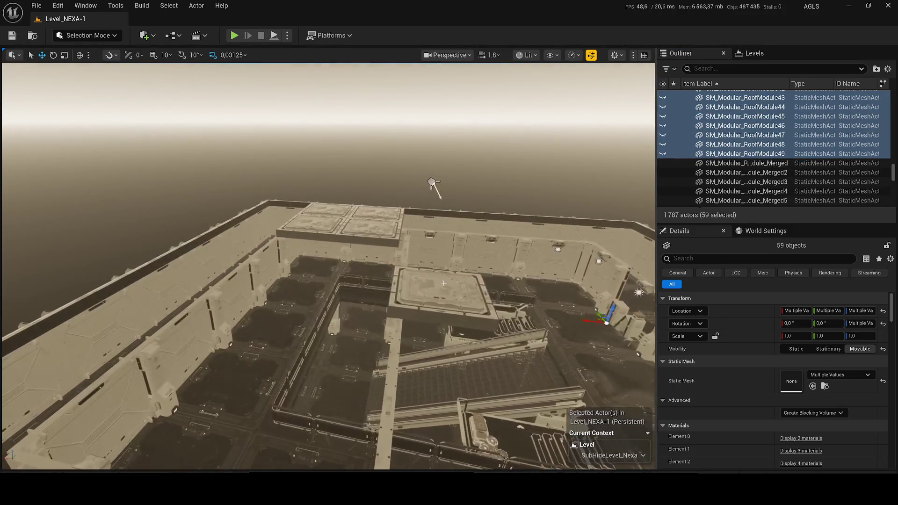
# - Undo the last change and frame the selected roof tiles from a low side view
pyautogui.hotkey('ctrl', 'z')
pyautogui.hotkey('ctrl', 'z')
pyautogui.hotkey('ctrl', 'z')
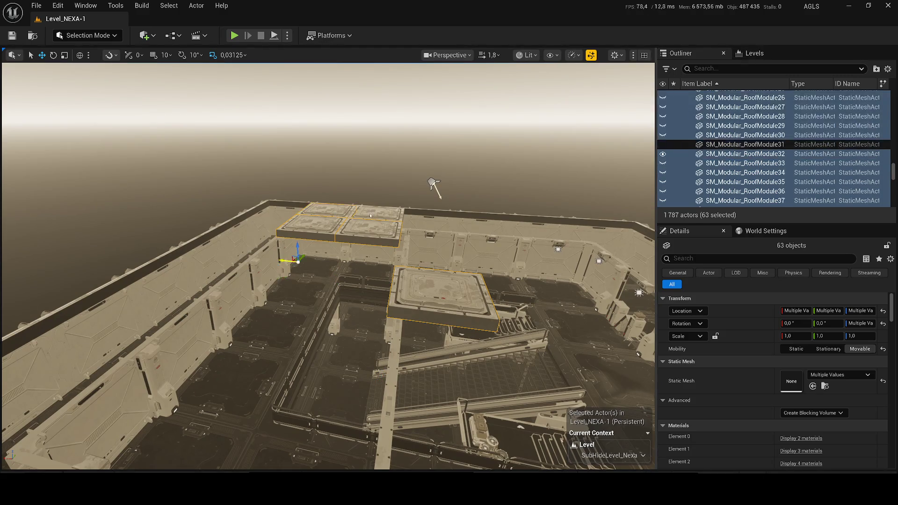
pyautogui.press('f')
pyautogui.moveTo(571, 161)
pyautogui.mouseDown()
pyautogui.moveTo(434, 96)
pyautogui.moveTo(348, 82)
pyautogui.mouseUp()
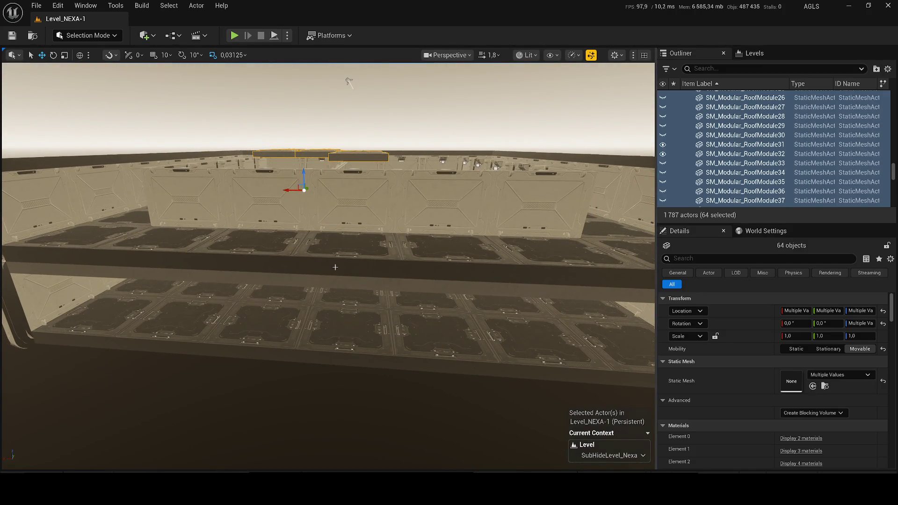
pyautogui.moveTo(348, 82); pyautogui.dragTo(382, 65)
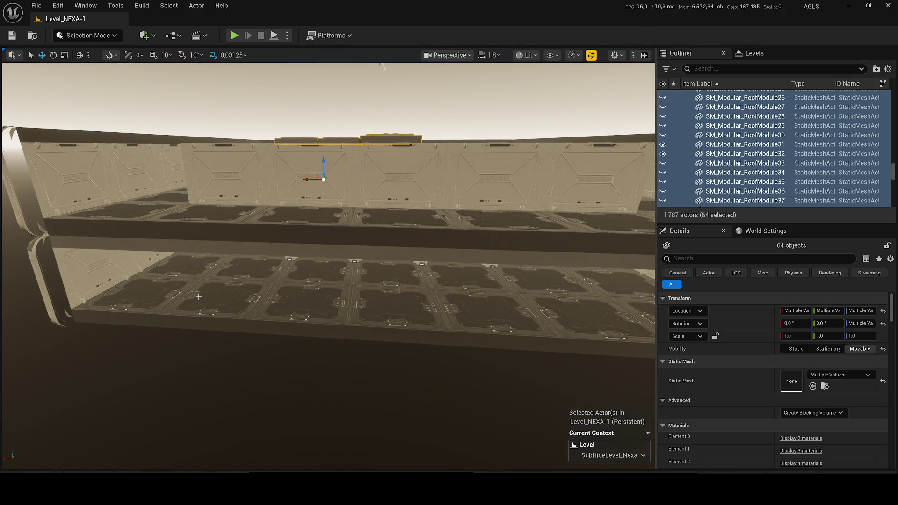
# - Add the five lower floor tiles and the floor slab to the selection
pyautogui.keyDown('ctrl'); pyautogui.click(162, 298); pyautogui.keyUp('ctrl')
pyautogui.keyDown('ctrl'); pyautogui.click(300, 299); pyautogui.keyUp('ctrl')
pyautogui.keyDown('ctrl'); pyautogui.click(397, 308); pyautogui.keyUp('ctrl')
pyautogui.scroll(5, 397, 308)
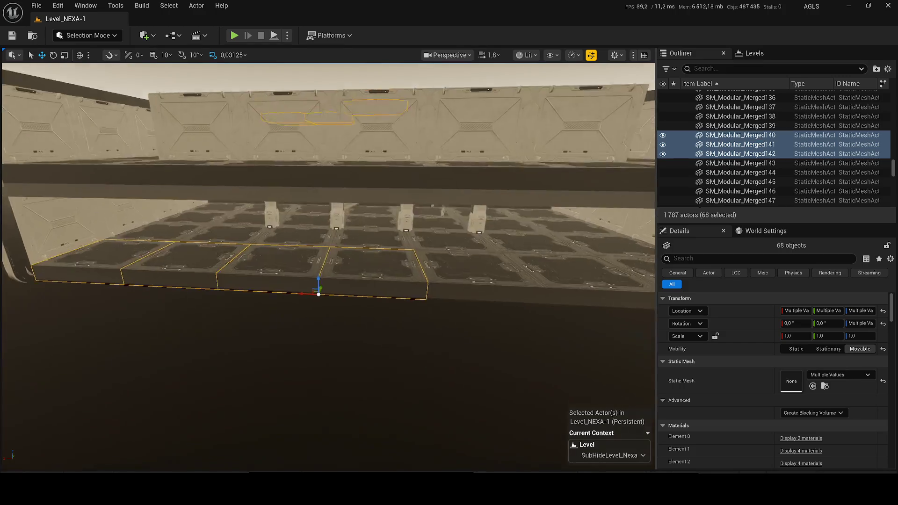
pyautogui.keyDown('ctrl'); pyautogui.click(467, 258); pyautogui.keyUp('ctrl')
pyautogui.keyDown('ctrl'); pyautogui.click(558, 253); pyautogui.keyUp('ctrl')
pyautogui.moveTo(558, 254); pyautogui.dragTo(573, 246)
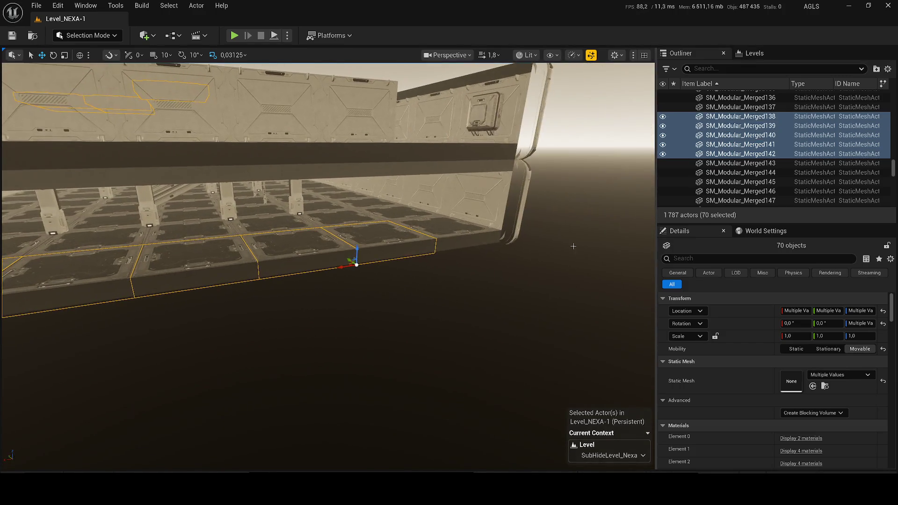
pyautogui.keyDown('ctrl'); pyautogui.click(468, 238); pyautogui.keyUp('ctrl')
# - Add the right wall panel, the wall box and two upper right wall panels
pyautogui.keyDown('ctrl'); pyautogui.click(481, 196); pyautogui.keyUp('ctrl')
pyautogui.keyDown('ctrl'); pyautogui.click(481, 100); pyautogui.keyUp('ctrl')
pyautogui.keyDown('ctrl'); pyautogui.click(449, 107); pyautogui.keyUp('ctrl')
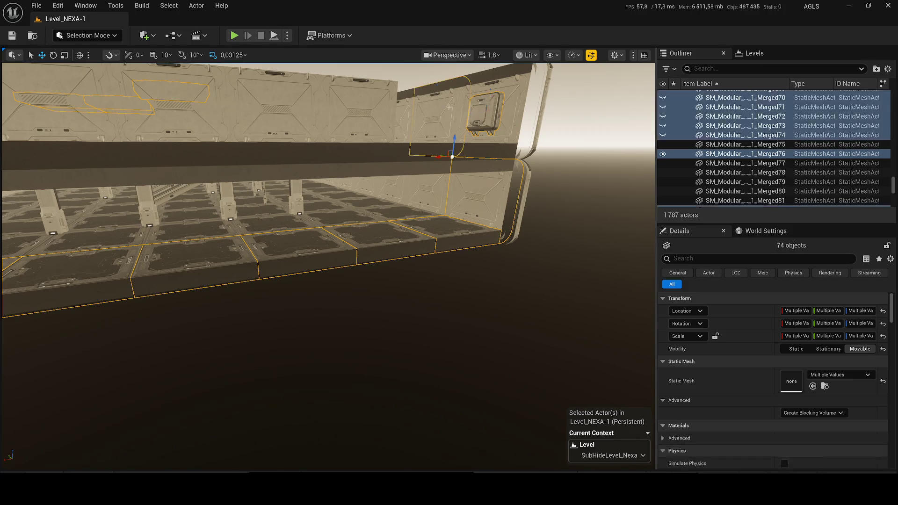
pyautogui.keyDown('ctrl'); pyautogui.click(472, 117); pyautogui.keyUp('ctrl')
pyautogui.moveTo(200, 124)
pyautogui.mouseDown()
pyautogui.moveTo(200, 140)
pyautogui.moveTo(187, 150)
pyautogui.moveTo(200, 124)
pyautogui.moveTo(271, 123)
pyautogui.mouseUp()
# - Add the lower corner pillar and a front-strip floor tile, undoing a misclicked slab
pyautogui.keyDown('ctrl'); pyautogui.click(486, 196); pyautogui.keyUp('ctrl')
pyautogui.keyDown('ctrl'); pyautogui.click(350, 299); pyautogui.keyUp('ctrl')
pyautogui.hotkey('ctrl', 'z')
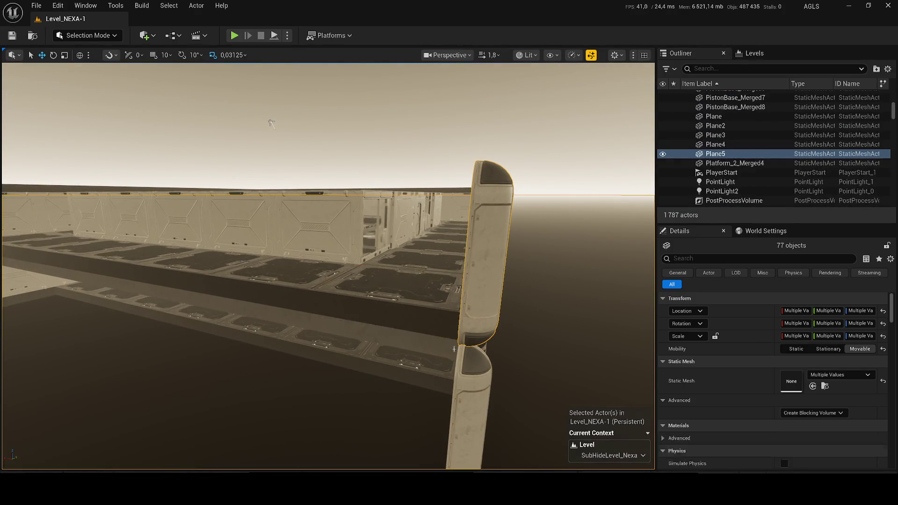
pyautogui.keyDown('ctrl'); pyautogui.click(474, 370); pyautogui.keyUp('ctrl')
pyautogui.moveTo(271, 122)
pyautogui.mouseDown()
pyautogui.moveTo(481, 124)
pyautogui.moveTo(545, 93)
pyautogui.mouseUp()
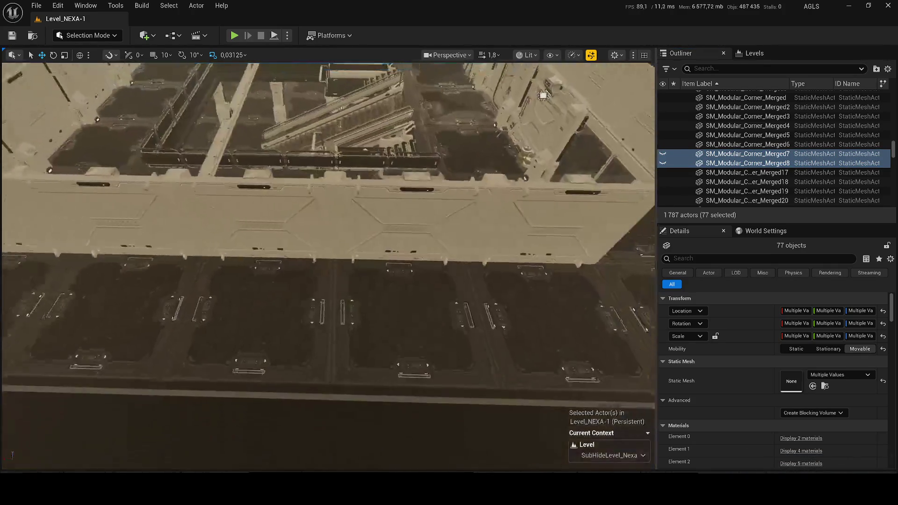
pyautogui.press('f')
pyautogui.keyDown('ctrl'); pyautogui.click(124, 237); pyautogui.keyUp('ctrl')
# - Add the front-strip floor tiles, five front wall panels and the upright side piece, then hide them
pyautogui.keyDown('ctrl'); pyautogui.click(177, 255); pyautogui.keyUp('ctrl')
pyautogui.keyDown('ctrl'); pyautogui.click(253, 269); pyautogui.keyUp('ctrl')
pyautogui.keyDown('ctrl'); pyautogui.click(332, 285); pyautogui.keyUp('ctrl')
pyautogui.keyDown('ctrl'); pyautogui.click(420, 304); pyautogui.keyUp('ctrl')
pyautogui.keyDown('ctrl'); pyautogui.click(451, 367); pyautogui.keyUp('ctrl')
pyautogui.keyDown('ctrl'); pyautogui.click(528, 273); pyautogui.keyUp('ctrl')
pyautogui.keyDown('ctrl'); pyautogui.click(435, 262); pyautogui.keyUp('ctrl')
pyautogui.keyDown('ctrl'); pyautogui.click(355, 255); pyautogui.keyUp('ctrl')
pyautogui.keyDown('ctrl'); pyautogui.click(258, 224); pyautogui.keyUp('ctrl')
pyautogui.keyDown('ctrl'); pyautogui.click(178, 206); pyautogui.keyUp('ctrl')
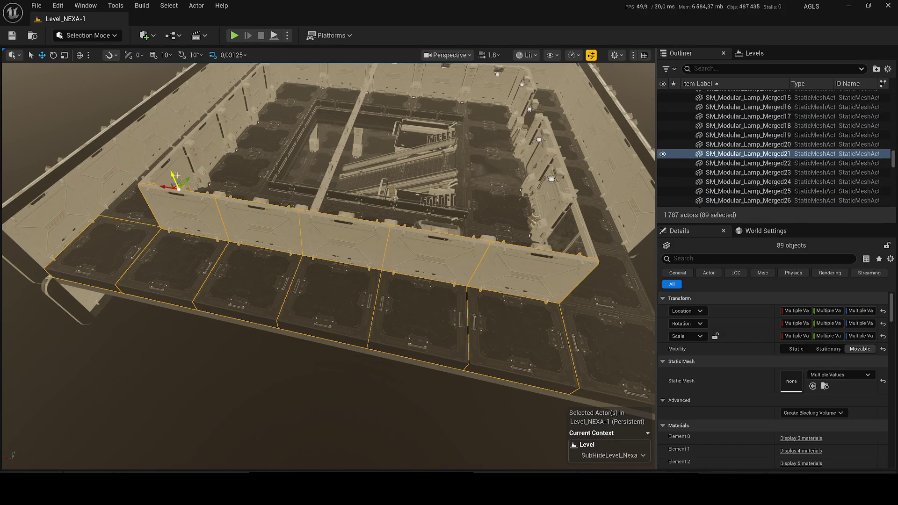
pyautogui.keyDown('ctrl'); pyautogui.click(203, 140); pyautogui.keyUp('ctrl')
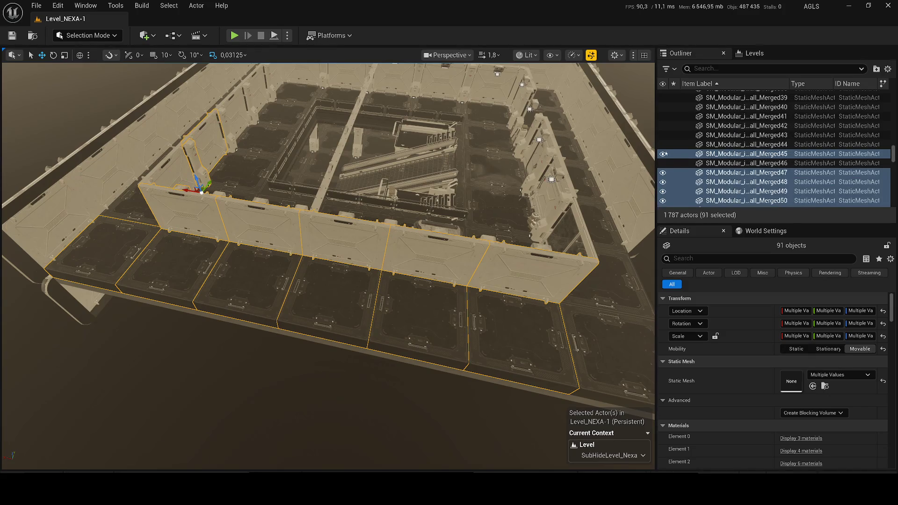
pyautogui.press('h')
# - Add the front-row floor tiles, left side piece, back wall panels and interior column, then hide them
pyautogui.keyDown('ctrl'); pyautogui.click(200, 211); pyautogui.keyUp('ctrl')
pyautogui.keyDown('ctrl'); pyautogui.click(234, 253); pyautogui.keyUp('ctrl')
pyautogui.keyDown('ctrl'); pyautogui.click(287, 292); pyautogui.keyUp('ctrl')
pyautogui.keyDown('ctrl'); pyautogui.click(351, 339); pyautogui.keyUp('ctrl')
pyautogui.keyDown('ctrl'); pyautogui.click(430, 393); pyautogui.keyUp('ctrl')
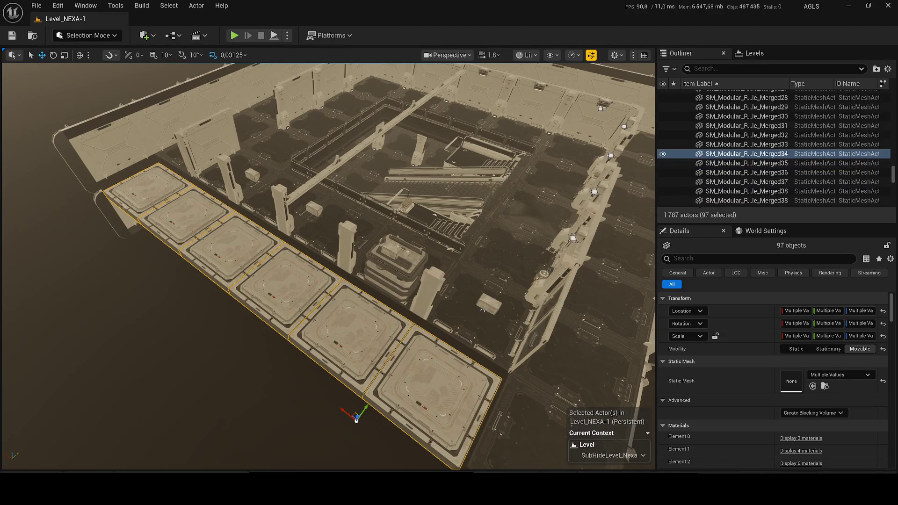
pyautogui.keyDown('ctrl'); pyautogui.click(122, 206); pyautogui.keyUp('ctrl')
pyautogui.keyDown('ctrl'); pyautogui.click(201, 173); pyautogui.keyUp('ctrl')
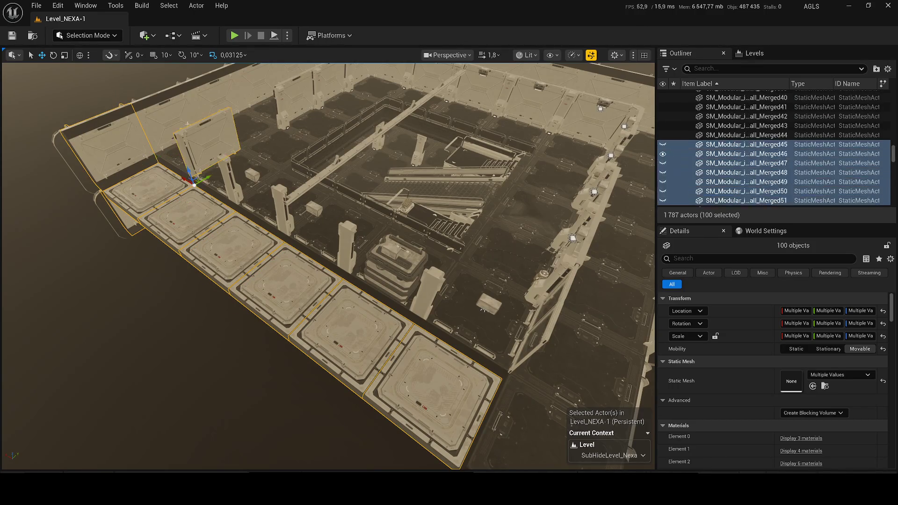
pyautogui.keyDown('ctrl'); pyautogui.click(238, 115); pyautogui.keyUp('ctrl')
pyautogui.keyDown('ctrl'); pyautogui.click(279, 103); pyautogui.keyUp('ctrl')
pyautogui.press('h')
# - Add the front-edge and front-right floor tiles plus the stacked block to the selection
pyautogui.keyDown('ctrl'); pyautogui.click(267, 244); pyautogui.keyUp('ctrl')
pyautogui.keyDown('ctrl'); pyautogui.click(290, 262); pyautogui.keyUp('ctrl')
pyautogui.keyDown('ctrl'); pyautogui.click(328, 288); pyautogui.keyUp('ctrl')
pyautogui.keyDown('ctrl'); pyautogui.click(361, 309); pyautogui.keyUp('ctrl')
pyautogui.keyDown('ctrl'); pyautogui.click(438, 345); pyautogui.keyUp('ctrl')
pyautogui.keyDown('ctrl'); pyautogui.click(398, 273); pyautogui.keyUp('ctrl')
pyautogui.keyDown('ctrl'); pyautogui.click(472, 292); pyautogui.keyUp('ctrl')
pyautogui.keyDown('ctrl'); pyautogui.click(510, 238); pyautogui.keyUp('ctrl')
pyautogui.keyDown('ctrl'); pyautogui.click(544, 206); pyautogui.keyUp('ctrl')
# - Add the back-right pieces and back-left floor tiles, then hide the selected tiles via the Outliner
pyautogui.keyDown('ctrl'); pyautogui.click(556, 181); pyautogui.keyUp('ctrl')
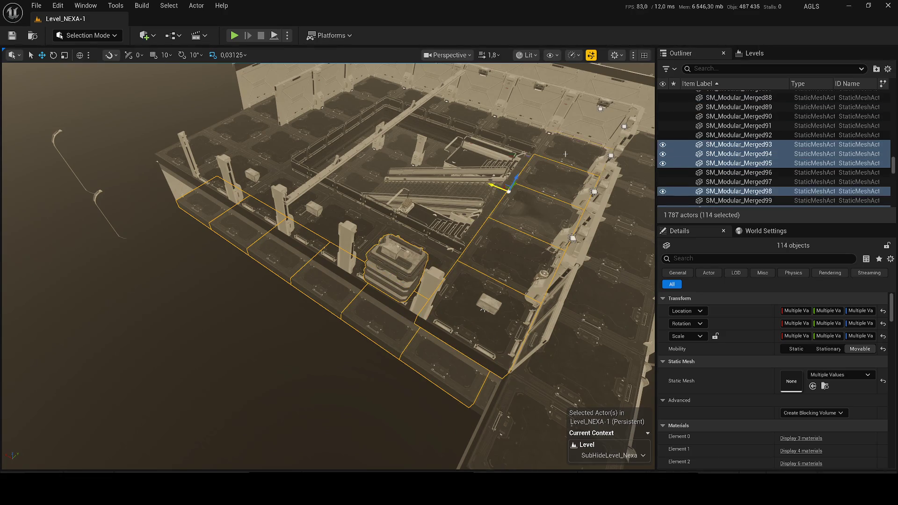
pyautogui.keyDown('ctrl'); pyautogui.click(552, 150); pyautogui.keyUp('ctrl')
pyautogui.keyDown('ctrl'); pyautogui.click(509, 131); pyautogui.keyUp('ctrl')
pyautogui.keyDown('ctrl'); pyautogui.click(460, 119); pyautogui.keyUp('ctrl')
pyautogui.keyDown('ctrl'); pyautogui.click(396, 98); pyautogui.keyUp('ctrl')
pyautogui.keyDown('ctrl'); pyautogui.click(378, 94); pyautogui.keyUp('ctrl')
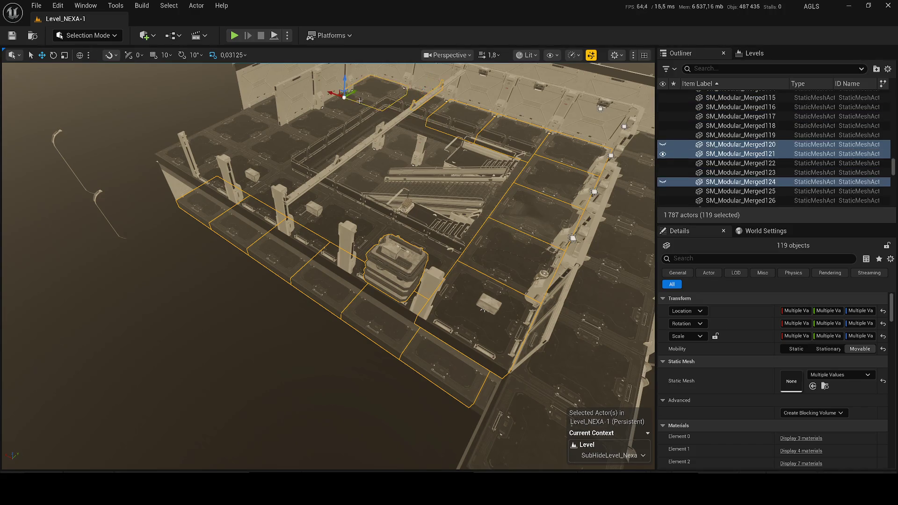
pyautogui.keyDown('ctrl'); pyautogui.click(339, 109); pyautogui.keyUp('ctrl')
pyautogui.keyDown('ctrl'); pyautogui.click(304, 133); pyautogui.keyUp('ctrl')
pyautogui.keyDown('ctrl'); pyautogui.click(269, 168); pyautogui.keyUp('ctrl')
pyautogui.keyDown('ctrl'); pyautogui.click(268, 178); pyautogui.keyUp('ctrl')
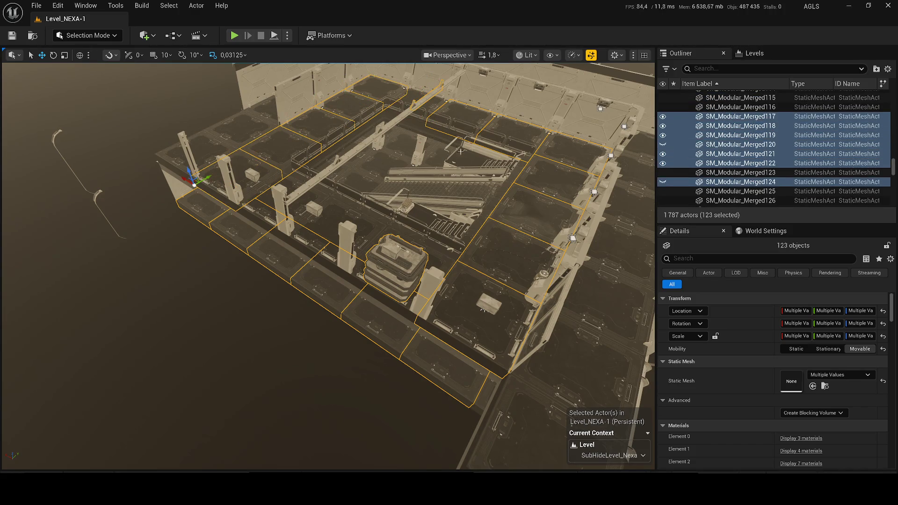
pyautogui.click(662, 163)
# - From a closer top-down view, add the upper and right-side wall panels, then hide them
pyautogui.moveTo(419, 204)
pyautogui.mouseDown()
pyautogui.moveTo(419, 187)
pyautogui.moveTo(435, 177)
pyautogui.moveTo(449, 196)
pyautogui.moveTo(444, 210)
pyautogui.moveTo(371, 202)
pyautogui.mouseUp()
pyautogui.keyDown('ctrl'); pyautogui.click(372, 197); pyautogui.keyUp('ctrl')
pyautogui.keyDown('ctrl'); pyautogui.click(381, 192); pyautogui.keyUp('ctrl')
pyautogui.keyDown('ctrl'); pyautogui.click(417, 191); pyautogui.keyUp('ctrl')
pyautogui.keyDown('ctrl'); pyautogui.click(471, 188); pyautogui.keyUp('ctrl')
pyautogui.keyDown('ctrl'); pyautogui.click(533, 183); pyautogui.keyUp('ctrl')
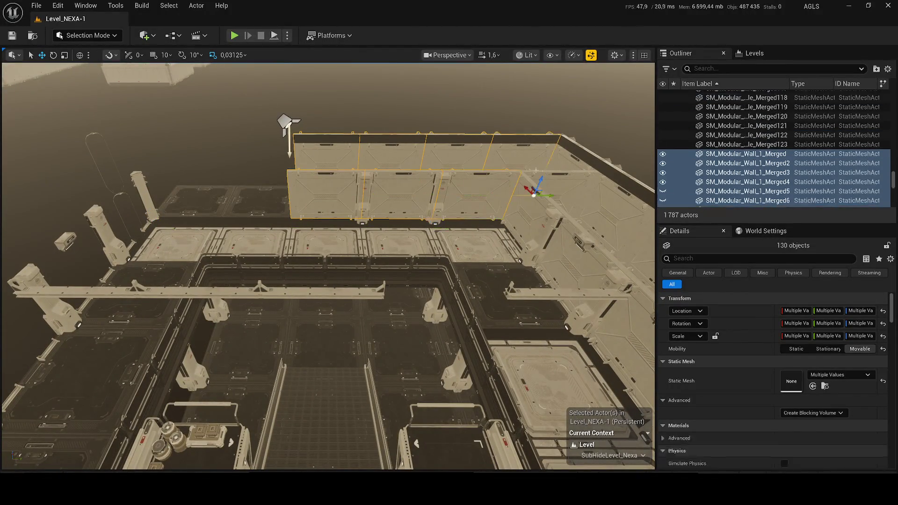
pyautogui.keyDown('ctrl'); pyautogui.click(538, 219); pyautogui.keyUp('ctrl')
pyautogui.keyDown('ctrl'); pyautogui.click(580, 201); pyautogui.keyUp('ctrl')
pyautogui.keyDown('ctrl'); pyautogui.click(601, 256); pyautogui.keyUp('ctrl')
pyautogui.keyDown('ctrl'); pyautogui.click(584, 234); pyautogui.keyUp('ctrl')
pyautogui.press('h')
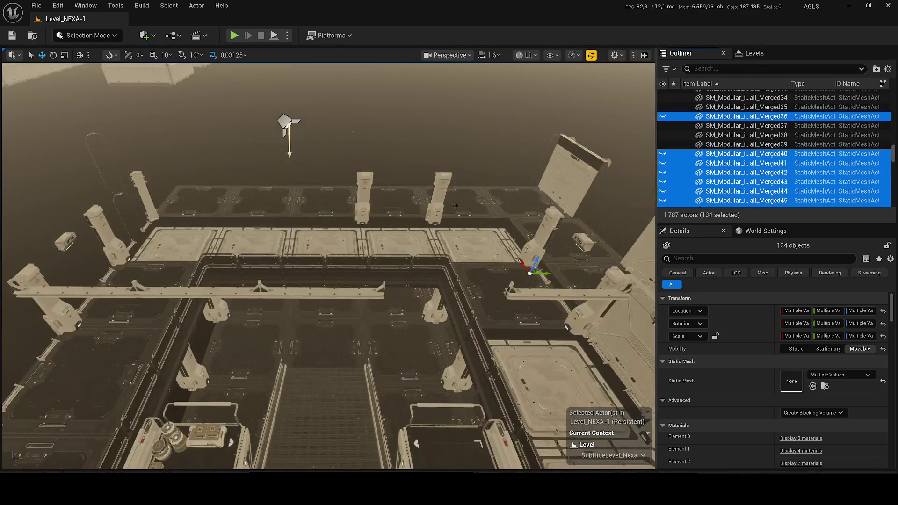
# - Add the interior columns, tilted wall panel, small box and two railings to the selection
pyautogui.keyDown('ctrl'); pyautogui.click(442, 198); pyautogui.keyUp('ctrl')
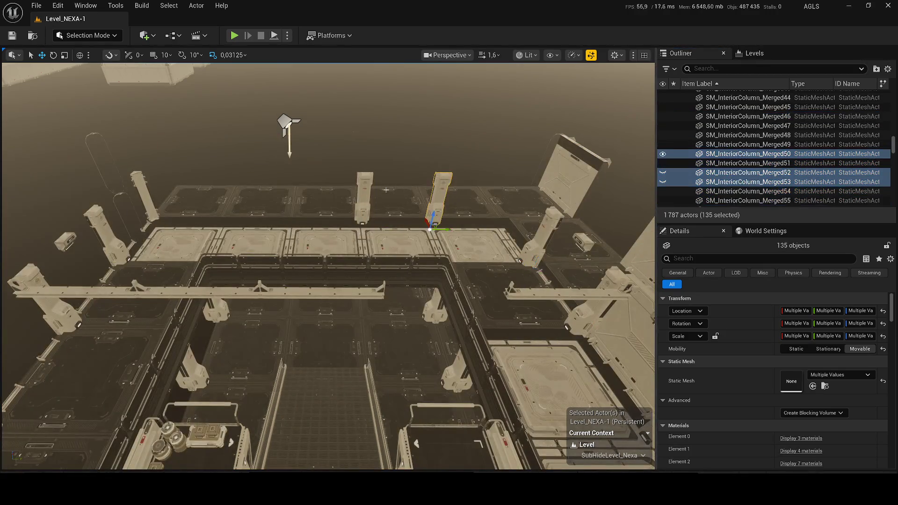
pyautogui.keyDown('ctrl'); pyautogui.click(371, 188); pyautogui.keyUp('ctrl')
pyautogui.keyDown('ctrl'); pyautogui.click(590, 227); pyautogui.keyUp('ctrl')
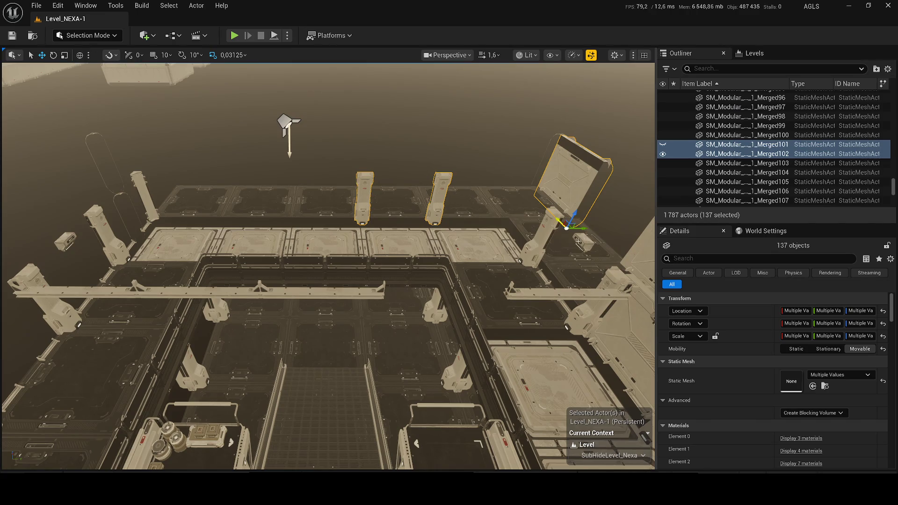
pyautogui.keyDown('ctrl'); pyautogui.click(582, 242); pyautogui.keyUp('ctrl')
pyautogui.keyDown('ctrl'); pyautogui.click(548, 241); pyautogui.keyUp('ctrl')
pyautogui.keyDown('ctrl'); pyautogui.click(518, 296); pyautogui.keyUp('ctrl')
pyautogui.keyDown('ctrl'); pyautogui.click(433, 311); pyautogui.keyUp('ctrl')
pyautogui.keyDown('ctrl'); pyautogui.click(327, 291); pyautogui.keyUp('ctrl')
pyautogui.keyDown('ctrl'); pyautogui.click(454, 371); pyautogui.keyUp('ctrl')
# - Add more wall pieces, back wall panels and right side wall panels to the selection
pyautogui.moveTo(454, 371); pyautogui.dragTo(440, 365)
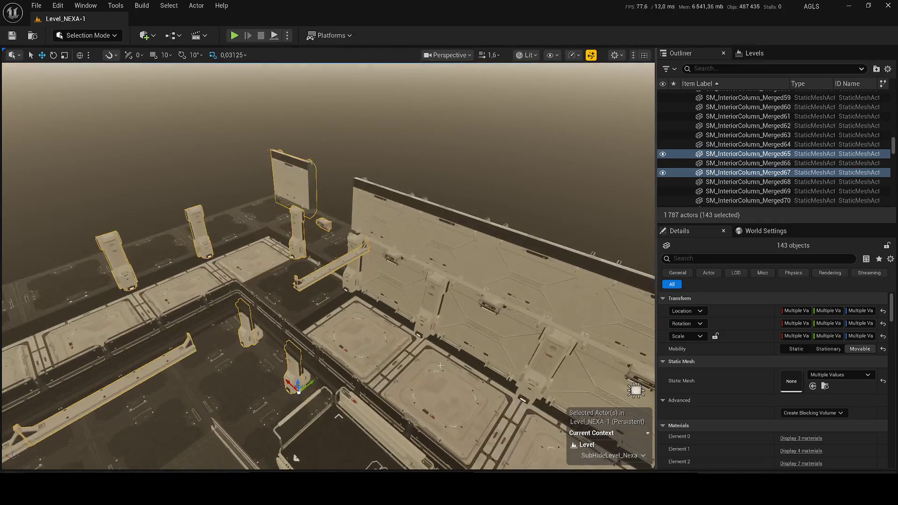
pyautogui.keyDown('ctrl'); pyautogui.click(380, 316); pyautogui.keyUp('ctrl')
pyautogui.keyDown('ctrl'); pyautogui.click(347, 290); pyautogui.keyUp('ctrl')
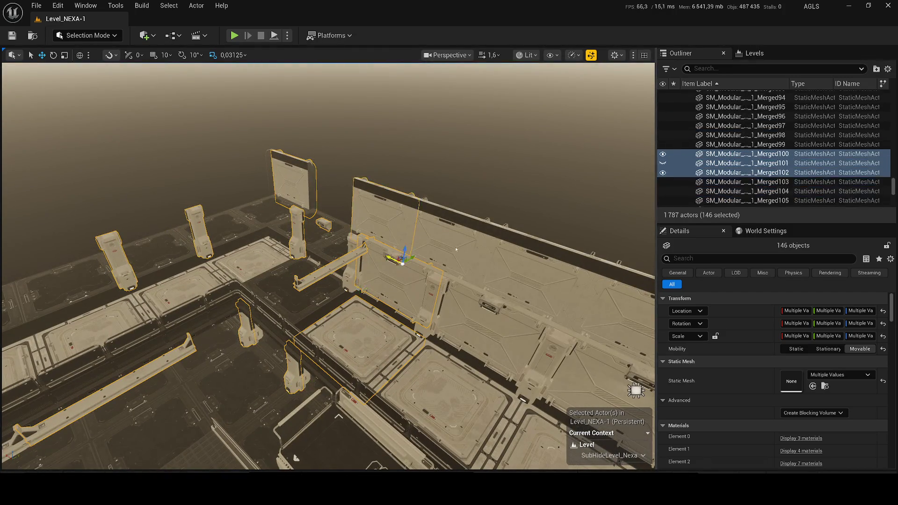
pyautogui.keyDown('ctrl'); pyautogui.click(463, 286); pyautogui.keyUp('ctrl')
pyautogui.keyDown('ctrl'); pyautogui.click(304, 220); pyautogui.keyUp('ctrl')
pyautogui.keyDown('ctrl'); pyautogui.click(393, 220); pyautogui.keyUp('ctrl')
pyautogui.keyDown('ctrl'); pyautogui.click(290, 281); pyautogui.keyUp('ctrl')
pyautogui.keyDown('ctrl'); pyautogui.click(393, 290); pyautogui.keyUp('ctrl')
pyautogui.keyDown('ctrl'); pyautogui.click(533, 274); pyautogui.keyUp('ctrl')
pyautogui.keyDown('ctrl'); pyautogui.click(538, 290); pyautogui.keyUp('ctrl')
pyautogui.keyDown('ctrl'); pyautogui.click(549, 318); pyautogui.keyUp('ctrl')
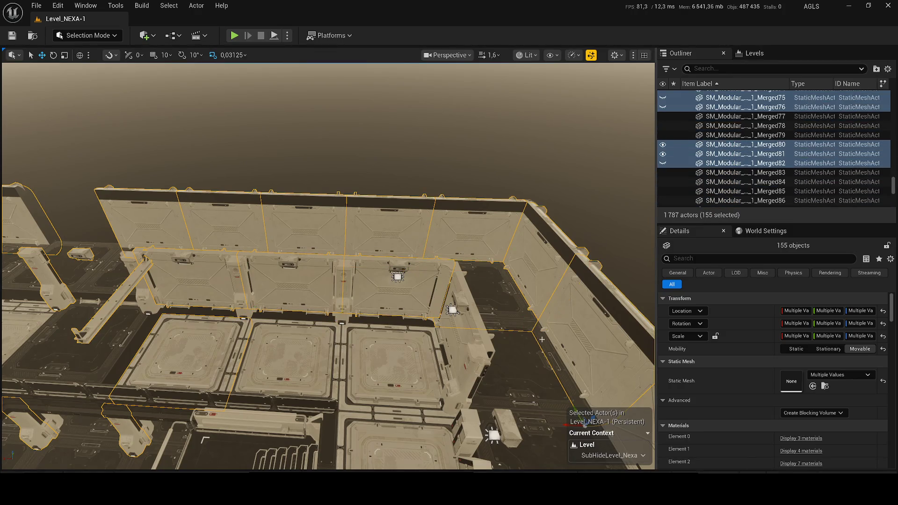
pyautogui.keyDown('ctrl'); pyautogui.click(598, 299); pyautogui.keyUp('ctrl')
# - Add two wall pieces, four rect lights and a lamp to the selection
pyautogui.moveTo(507, 241); pyautogui.dragTo(440, 194)
pyautogui.keyDown('ctrl'); pyautogui.click(440, 195); pyautogui.keyUp('ctrl')
pyautogui.keyDown('ctrl'); pyautogui.click(429, 166); pyautogui.keyUp('ctrl')
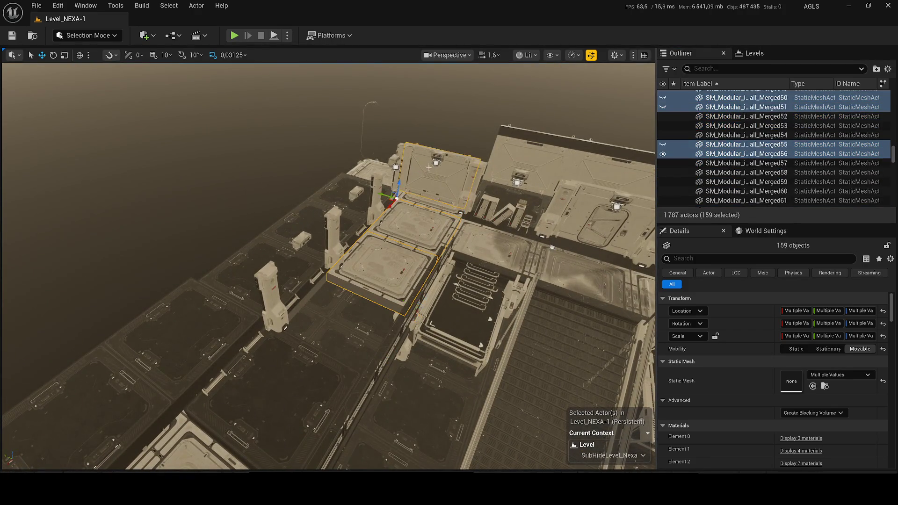
pyautogui.keyDown('ctrl'); pyautogui.click(435, 157); pyautogui.keyUp('ctrl')
pyautogui.keyDown('ctrl'); pyautogui.click(401, 157); pyautogui.keyUp('ctrl')
pyautogui.keyDown('ctrl'); pyautogui.click(386, 160); pyautogui.keyUp('ctrl')
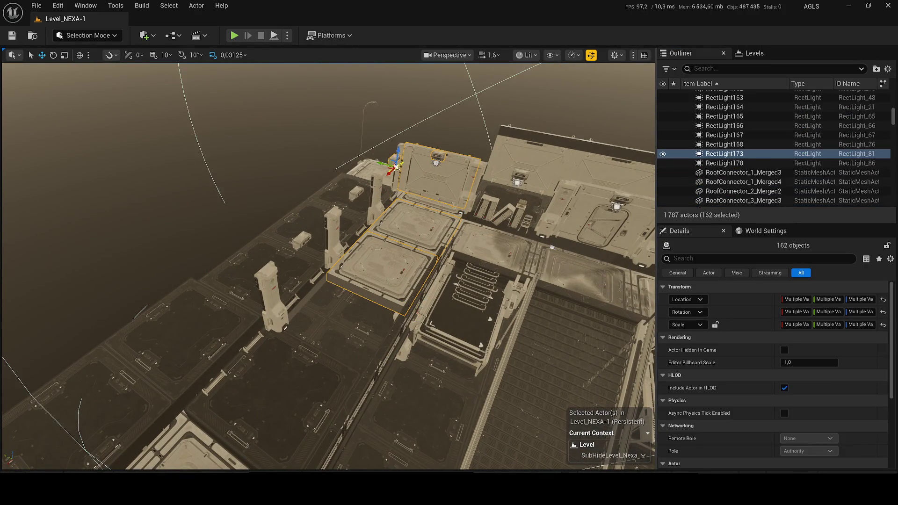
pyautogui.keyDown('ctrl'); pyautogui.click(395, 168); pyautogui.keyUp('ctrl')
pyautogui.keyDown('ctrl'); pyautogui.click(518, 180); pyautogui.keyUp('ctrl')
# - Add the second lamp and three back-wall panels, then hide the selection via the Outliner
pyautogui.moveTo(518, 180)
pyautogui.mouseDown()
pyautogui.moveTo(421, 187)
pyautogui.moveTo(378, 180)
pyautogui.mouseUp()
pyautogui.keyDown('ctrl'); pyautogui.click(386, 180); pyautogui.keyUp('ctrl')
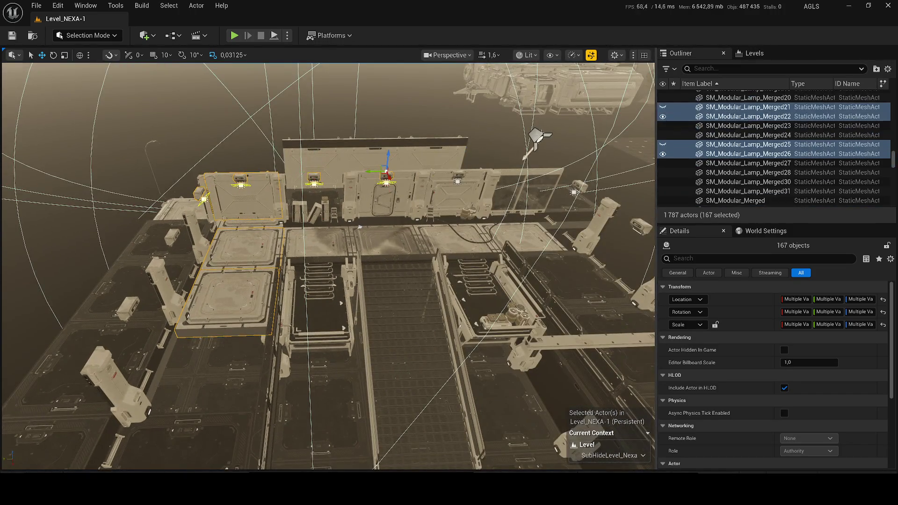
pyautogui.keyDown('ctrl'); pyautogui.click(367, 147); pyautogui.keyUp('ctrl')
pyautogui.keyDown('ctrl'); pyautogui.click(309, 149); pyautogui.keyUp('ctrl')
pyautogui.keyDown('ctrl'); pyautogui.click(453, 150); pyautogui.keyUp('ctrl')
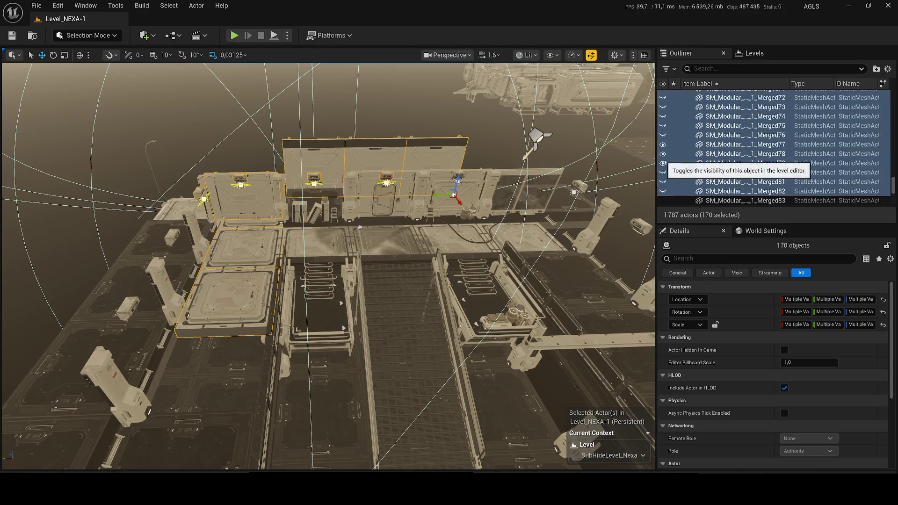
pyautogui.click(662, 163)
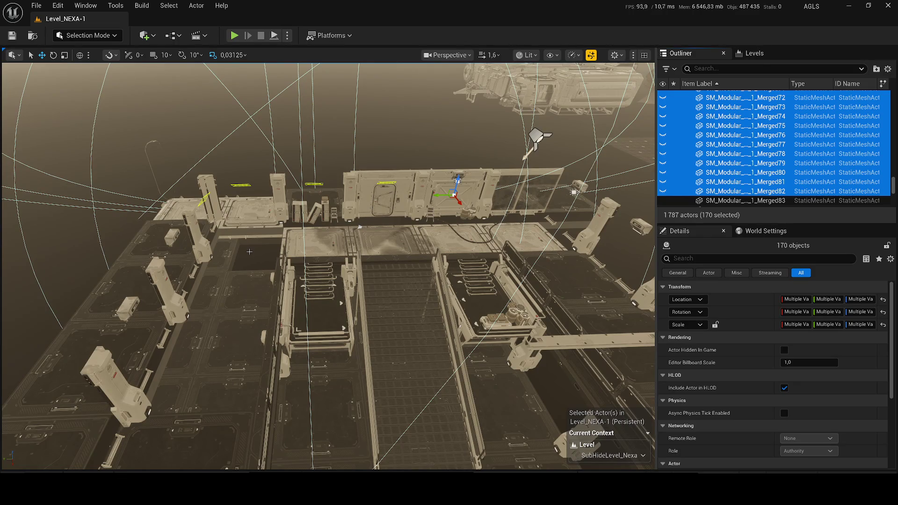
# - Add the walkway, the stairs and four floor meshes to the selection
pyautogui.moveTo(247, 240); pyautogui.dragTo(329, 244)
pyautogui.keyDown('ctrl'); pyautogui.click(329, 244); pyautogui.keyUp('ctrl')
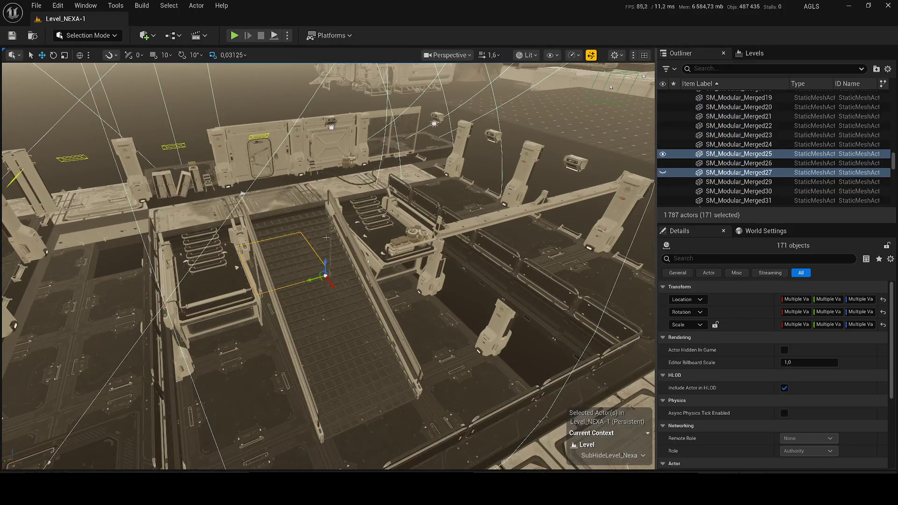
pyautogui.keyDown('ctrl'); pyautogui.click(333, 239); pyautogui.keyUp('ctrl')
pyautogui.keyDown('ctrl'); pyautogui.click(402, 251); pyautogui.keyUp('ctrl')
pyautogui.keyDown('ctrl'); pyautogui.click(363, 250); pyautogui.keyUp('ctrl')
pyautogui.keyDown('ctrl'); pyautogui.click(602, 267); pyautogui.keyUp('ctrl')
pyautogui.keyDown('ctrl'); pyautogui.click(360, 152); pyautogui.keyUp('ctrl')
# - Add four wall meshes and the door mesh, then hide the selected meshes
pyautogui.keyDown('ctrl'); pyautogui.click(364, 177); pyautogui.keyUp('ctrl')
pyautogui.keyDown('ctrl'); pyautogui.click(346, 140); pyautogui.keyUp('ctrl')
pyautogui.keyDown('ctrl'); pyautogui.click(304, 141); pyautogui.keyUp('ctrl')
pyautogui.keyDown('ctrl'); pyautogui.click(334, 149); pyautogui.keyUp('ctrl')
pyautogui.keyDown('ctrl'); pyautogui.click(248, 151); pyautogui.keyUp('ctrl')
pyautogui.press('h')
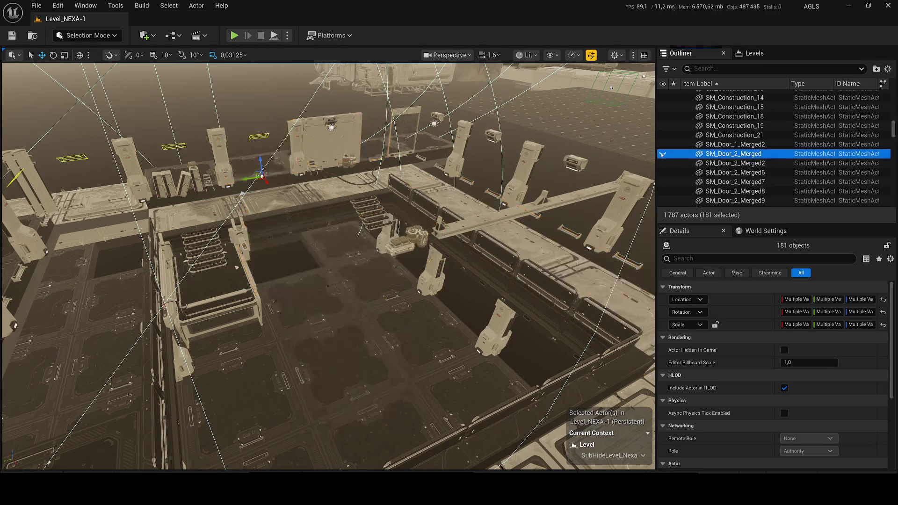
# - Add the beam and the lower-left, bottom-edge, right and upper inner floor strips to the selection
pyautogui.press('w')
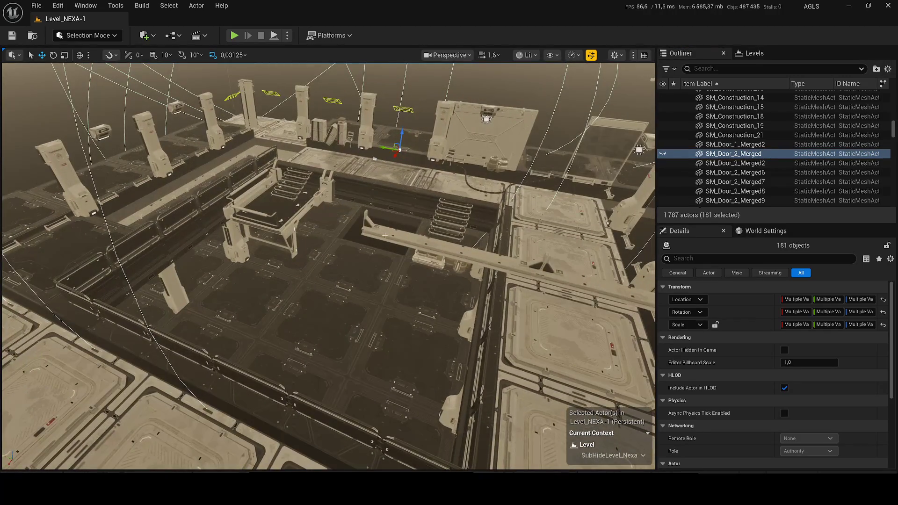
pyautogui.keyDown('ctrl'); pyautogui.click(384, 235); pyautogui.keyUp('ctrl')
pyautogui.moveTo(361, 238); pyautogui.dragTo(270, 293)
pyautogui.keyDown('ctrl'); pyautogui.click(318, 268); pyautogui.keyUp('ctrl')
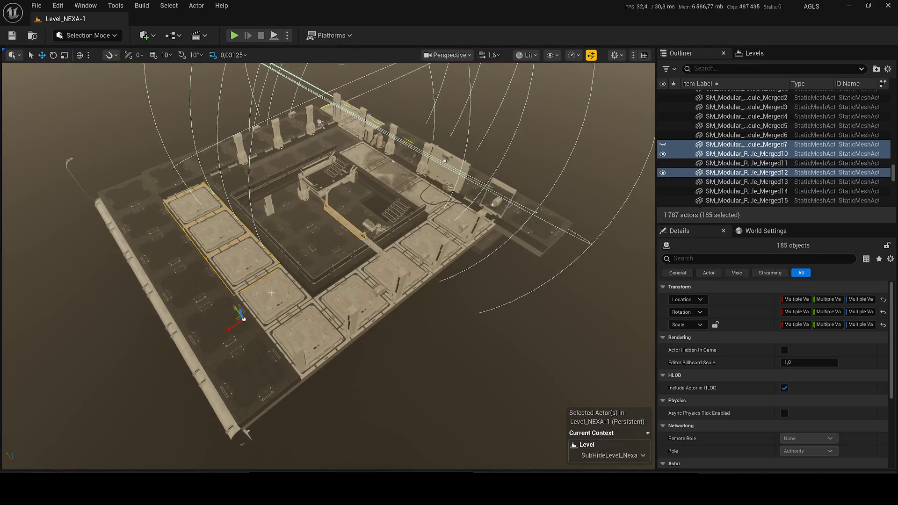
pyautogui.keyDown('ctrl'); pyautogui.click(299, 342); pyautogui.keyUp('ctrl')
pyautogui.keyDown('ctrl'); pyautogui.click(391, 276); pyautogui.keyUp('ctrl')
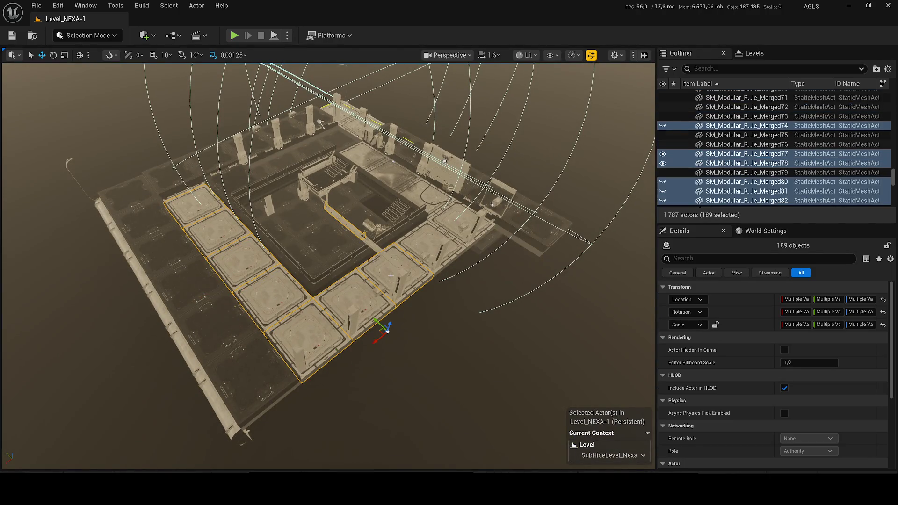
pyautogui.keyDown('ctrl'); pyautogui.click(429, 243); pyautogui.keyUp('ctrl')
pyautogui.keyDown('ctrl'); pyautogui.click(359, 154); pyautogui.keyUp('ctrl')
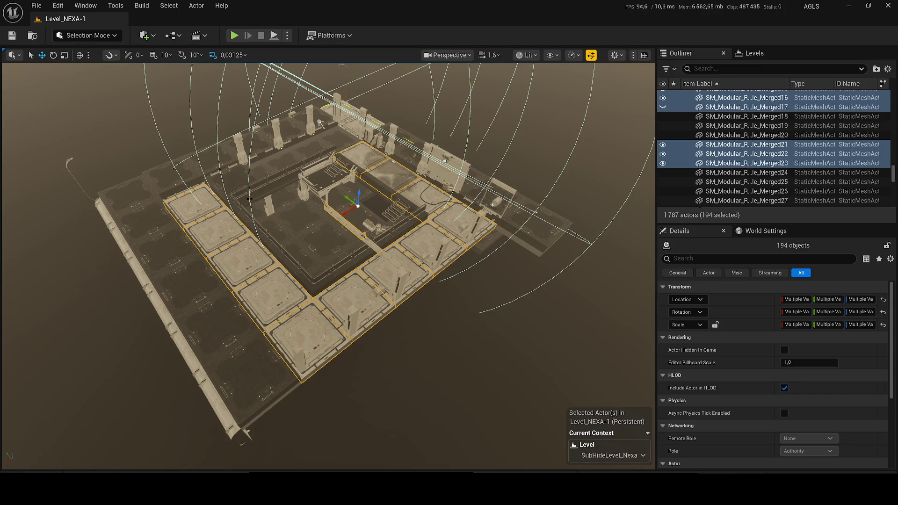
# - Add the remaining upper inner and right floor strips, then hide the selected tiles via the Outliner
pyautogui.keyDown('ctrl'); pyautogui.click(225, 186); pyautogui.keyUp('ctrl')
pyautogui.keyDown('ctrl'); pyautogui.click(276, 169); pyautogui.keyUp('ctrl')
pyautogui.keyDown('ctrl'); pyautogui.click(309, 150); pyautogui.keyUp('ctrl')
pyautogui.keyDown('ctrl'); pyautogui.click(350, 120); pyautogui.keyUp('ctrl')
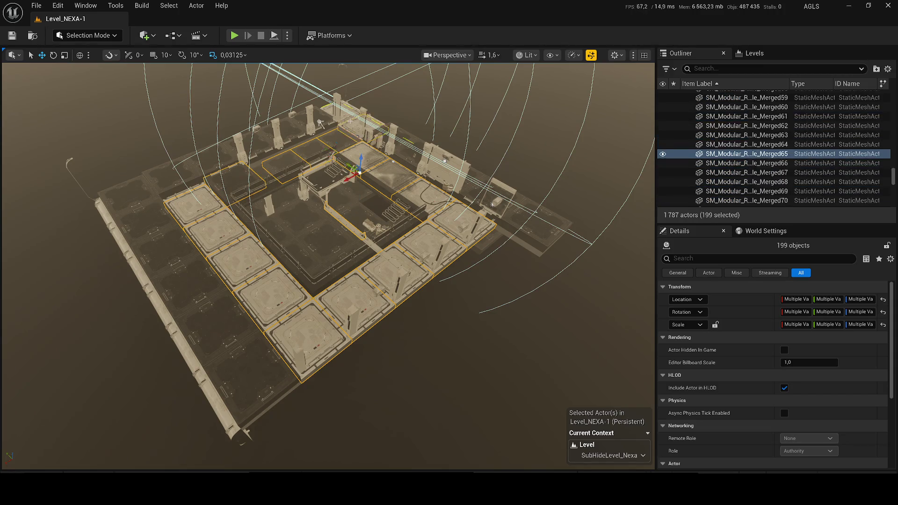
pyautogui.keyDown('ctrl'); pyautogui.click(400, 136); pyautogui.keyUp('ctrl')
pyautogui.keyDown('ctrl'); pyautogui.click(492, 201); pyautogui.keyUp('ctrl')
pyautogui.keyDown('ctrl'); pyautogui.click(502, 189); pyautogui.keyUp('ctrl')
pyautogui.keyDown('ctrl'); pyautogui.click(561, 224); pyautogui.keyUp('ctrl')
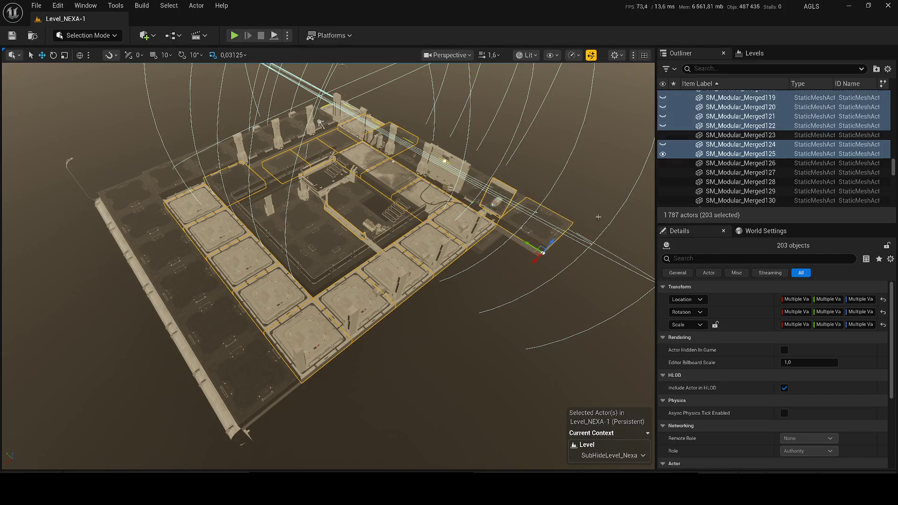
pyautogui.click(662, 155)
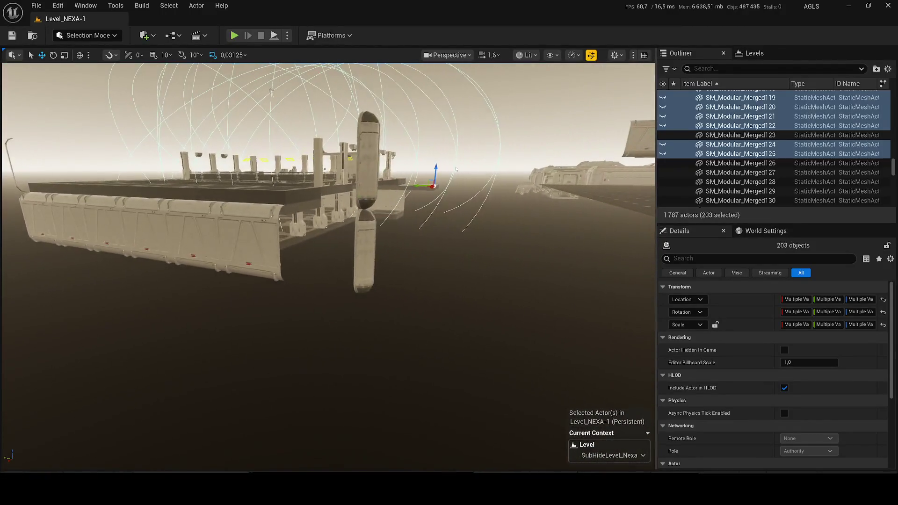
# - Add both pillar halves and five wall panels to the selection, then hide them
pyautogui.keyDown('ctrl'); pyautogui.click(369, 155); pyautogui.keyUp('ctrl')
pyautogui.keyDown('ctrl'); pyautogui.click(363, 252); pyautogui.keyUp('ctrl')
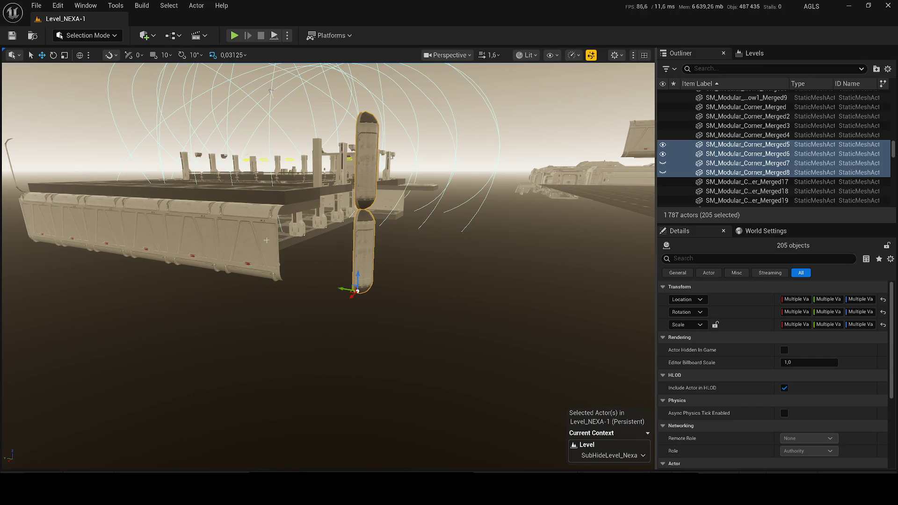
pyautogui.keyDown('ctrl'); pyautogui.click(247, 238); pyautogui.keyUp('ctrl')
pyautogui.keyDown('ctrl'); pyautogui.click(196, 231); pyautogui.keyUp('ctrl')
pyautogui.keyDown('ctrl'); pyautogui.click(145, 226); pyautogui.keyUp('ctrl')
pyautogui.keyDown('ctrl'); pyautogui.click(102, 222); pyautogui.keyUp('ctrl')
pyautogui.keyDown('ctrl'); pyautogui.click(43, 216); pyautogui.keyUp('ctrl')
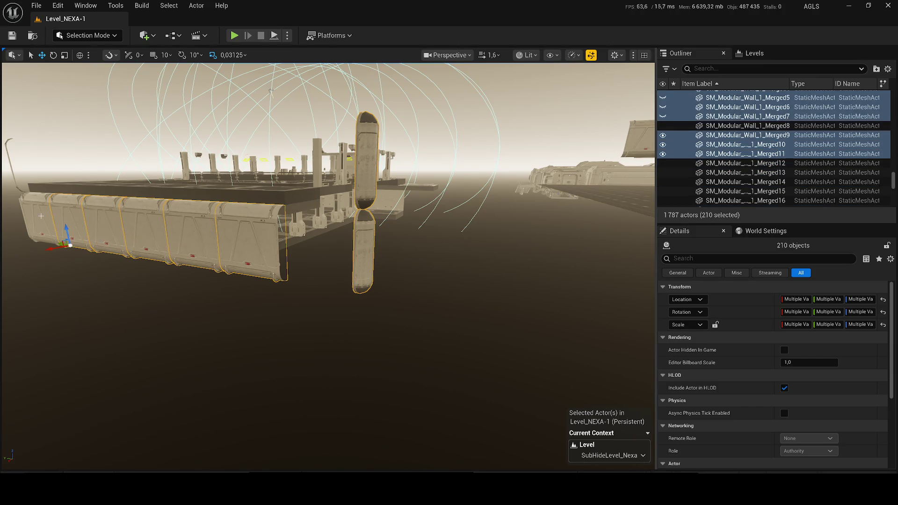
pyautogui.press('h')
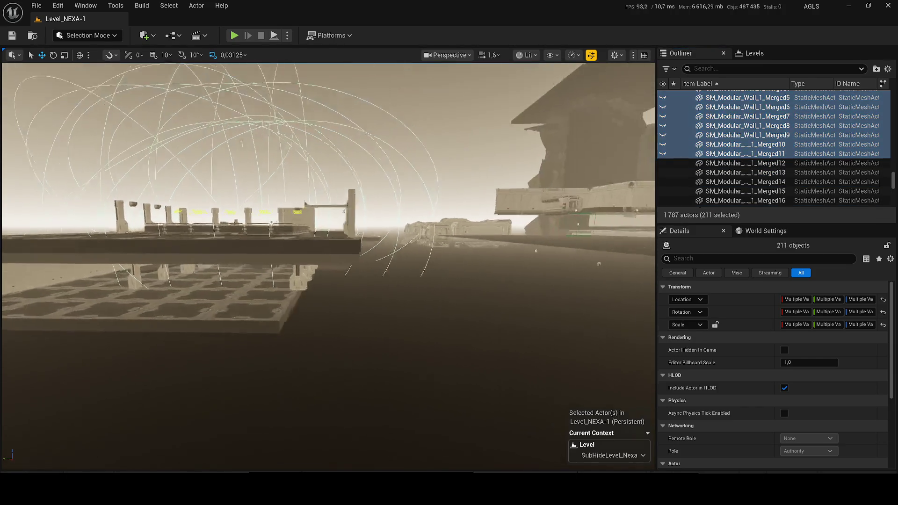
# - Add the right corner pillar pieces, a lower wall segment and the wall-top segments
pyautogui.scroll(-5, 327, 266)
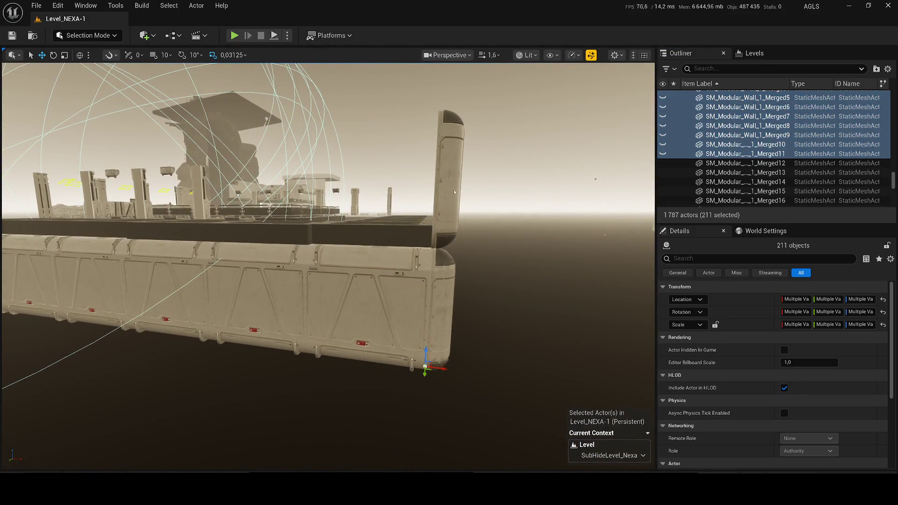
pyautogui.keyDown('ctrl'); pyautogui.click(453, 190); pyautogui.keyUp('ctrl')
pyautogui.keyDown('ctrl'); pyautogui.click(452, 292); pyautogui.keyUp('ctrl')
pyautogui.keyDown('ctrl'); pyautogui.click(401, 299); pyautogui.keyUp('ctrl')
pyautogui.keyDown('ctrl'); pyautogui.click(370, 231); pyautogui.keyUp('ctrl')
pyautogui.keyDown('ctrl'); pyautogui.click(261, 231); pyautogui.keyUp('ctrl')
pyautogui.keyDown('ctrl'); pyautogui.click(164, 231); pyautogui.keyUp('ctrl')
pyautogui.keyDown('ctrl'); pyautogui.click(58, 232); pyautogui.keyUp('ctrl')
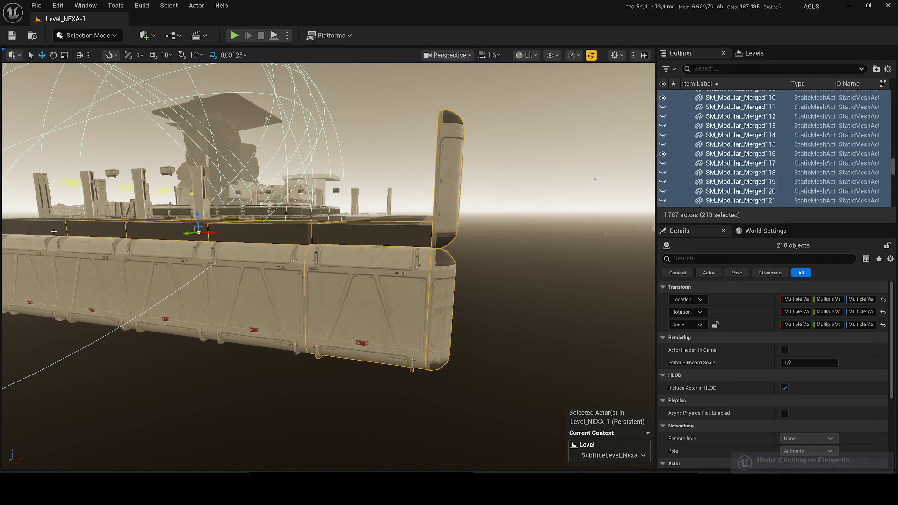
pyautogui.keyDown('ctrl'); pyautogui.click(37, 228); pyautogui.keyUp('ctrl')
# - Add the lower-left wall segments and one more wall piece, then hide them
pyautogui.keyDown('ctrl'); pyautogui.click(89, 285); pyautogui.keyUp('ctrl')
pyautogui.keyDown('ctrl'); pyautogui.click(168, 290); pyautogui.keyUp('ctrl')
pyautogui.keyDown('ctrl'); pyautogui.click(258, 299); pyautogui.keyUp('ctrl')
pyautogui.moveTo(378, 243); pyautogui.dragTo(286, 240)
pyautogui.keyDown('ctrl'); pyautogui.click(181, 260); pyautogui.keyUp('ctrl')
pyautogui.keyDown('ctrl'); pyautogui.click(250, 249); pyautogui.keyUp('ctrl')
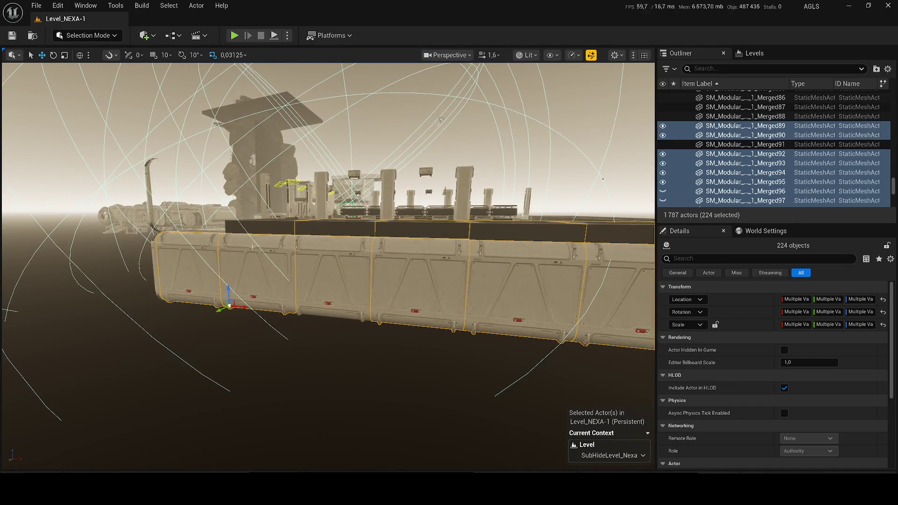
pyautogui.keyDown('ctrl'); pyautogui.click(253, 227); pyautogui.keyUp('ctrl')
pyautogui.press('h')
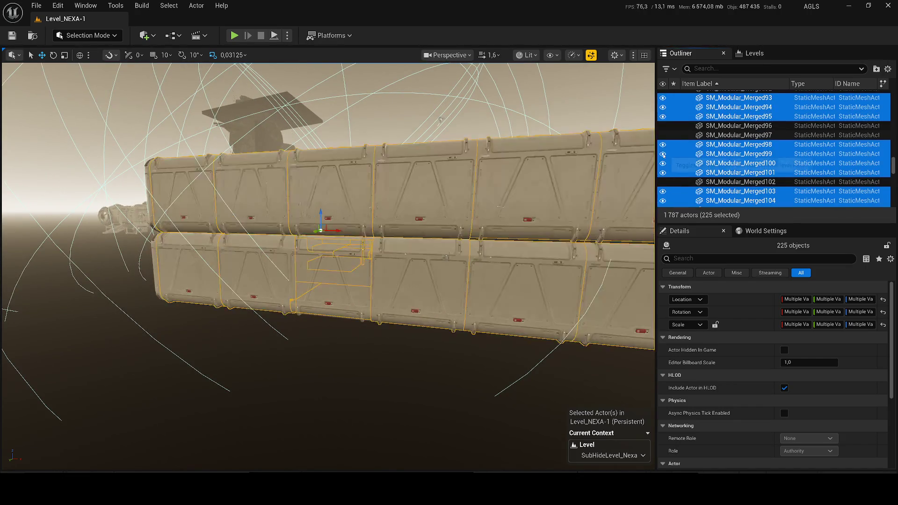
# - Add the tall column and the row of lower wall pieces running leftward
pyautogui.moveTo(342, 272); pyautogui.dragTo(289, 269)
pyautogui.keyDown('ctrl'); pyautogui.click(413, 219); pyautogui.keyUp('ctrl')
pyautogui.keyDown('ctrl'); pyautogui.click(364, 299); pyautogui.keyUp('ctrl')
pyautogui.keyDown('ctrl'); pyautogui.click(412, 304); pyautogui.keyUp('ctrl')
pyautogui.keyDown('ctrl'); pyautogui.click(290, 299); pyautogui.keyUp('ctrl')
pyautogui.keyDown('ctrl'); pyautogui.click(217, 294); pyautogui.keyUp('ctrl')
pyautogui.keyDown('ctrl'); pyautogui.click(163, 309); pyautogui.keyUp('ctrl')
pyautogui.keyDown('ctrl'); pyautogui.click(100, 308); pyautogui.keyUp('ctrl')
pyautogui.keyDown('ctrl'); pyautogui.click(56, 299); pyautogui.keyUp('ctrl')
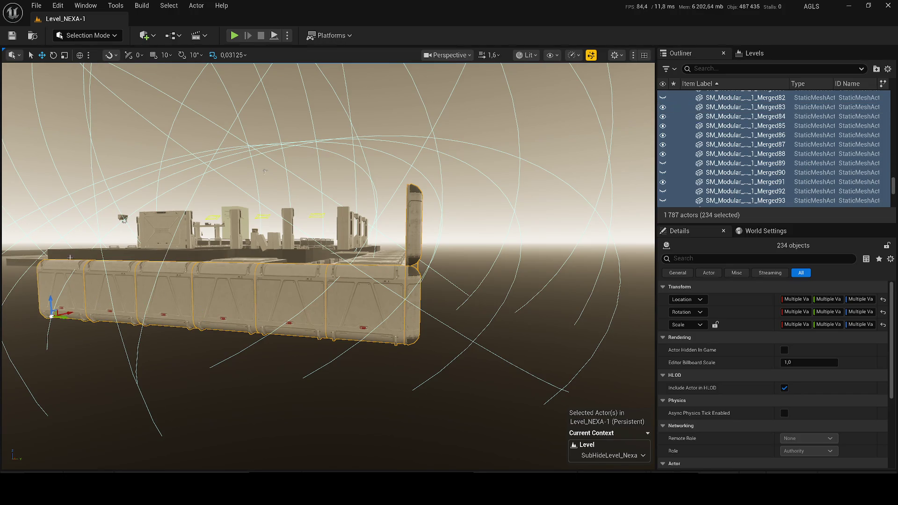
# - Add the top wall piece and two flat top slabs, then hide them
pyautogui.keyDown('ctrl'); pyautogui.click(121, 256); pyautogui.keyUp('ctrl')
pyautogui.keyDown('ctrl'); pyautogui.click(164, 254); pyautogui.keyUp('ctrl')
pyautogui.keyDown('ctrl'); pyautogui.click(271, 254); pyautogui.keyUp('ctrl')
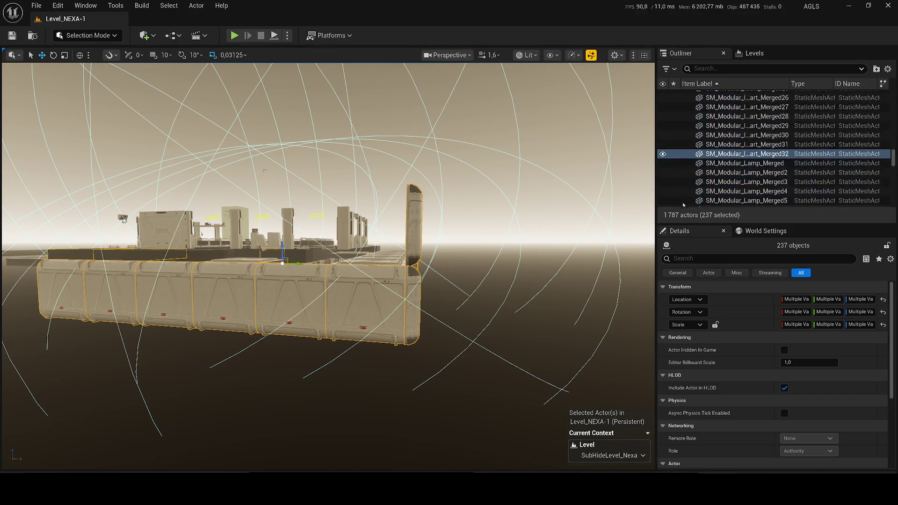
pyautogui.press('h')
pyautogui.moveTo(265, 172)
pyautogui.mouseDown()
pyautogui.moveTo(239, 135)
pyautogui.moveTo(262, 196)
pyautogui.mouseUp()
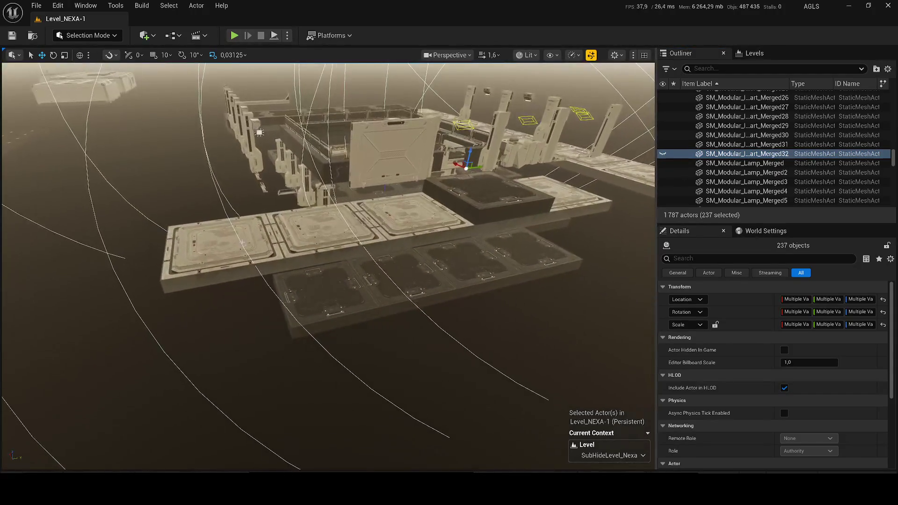
# - Add four platform slabs and the dark block to the selection, then hide them
pyautogui.keyDown('ctrl'); pyautogui.click(262, 245); pyautogui.keyUp('ctrl')
pyautogui.keyDown('ctrl'); pyautogui.click(305, 235); pyautogui.keyUp('ctrl')
pyautogui.keyDown('ctrl'); pyautogui.click(412, 217); pyautogui.keyUp('ctrl')
pyautogui.keyDown('ctrl'); pyautogui.click(534, 204); pyautogui.keyUp('ctrl')
pyautogui.keyDown('ctrl'); pyautogui.click(519, 224); pyautogui.keyUp('ctrl')
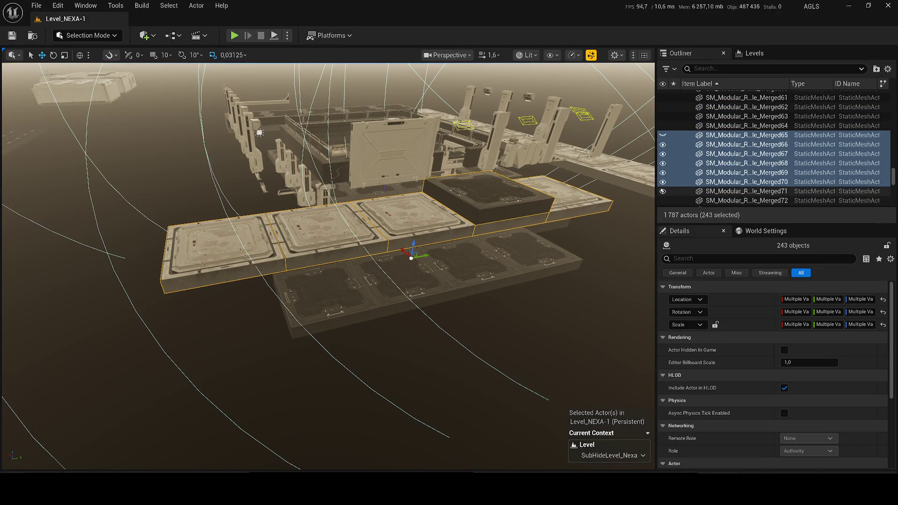
pyautogui.click(662, 182)
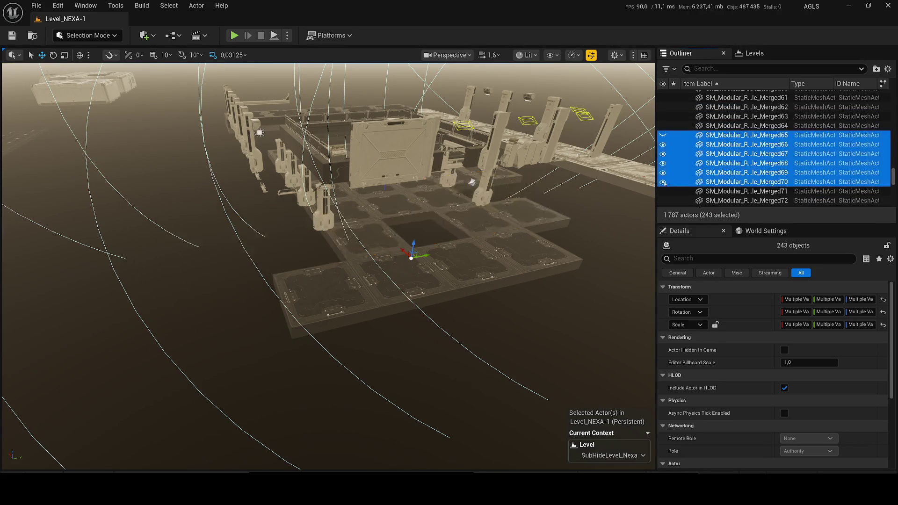
# - Add the four front floor slabs to the selection
pyautogui.keyDown('ctrl'); pyautogui.click(337, 278); pyautogui.keyUp('ctrl')
pyautogui.keyDown('ctrl'); pyautogui.click(402, 278); pyautogui.keyUp('ctrl')
pyautogui.keyDown('ctrl'); pyautogui.click(468, 264); pyautogui.keyUp('ctrl')
pyautogui.keyDown('ctrl'); pyautogui.click(514, 251); pyautogui.keyUp('ctrl')
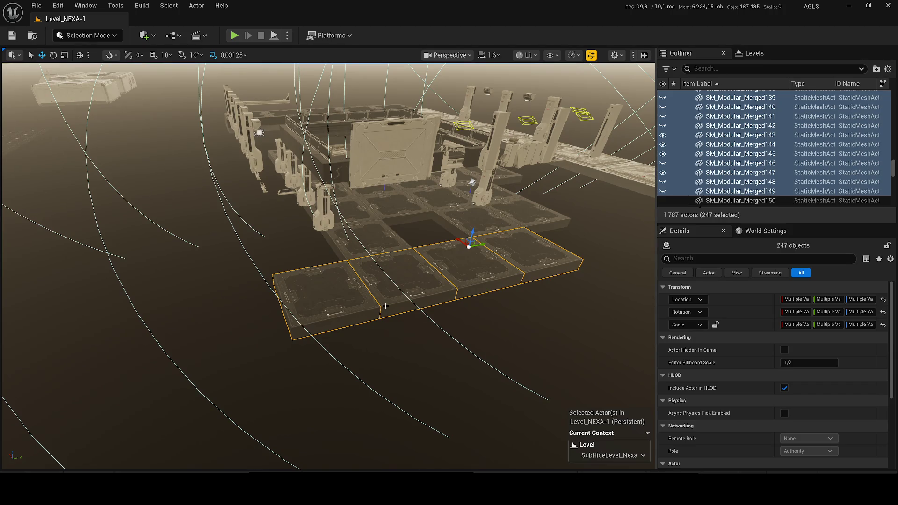
pyautogui.moveTo(379, 290); pyautogui.dragTo(396, 235)
# - Add the wall panel, capsule piece, left pillar, lamp and rect light
pyautogui.keyDown('ctrl'); pyautogui.click(420, 231); pyautogui.keyUp('ctrl')
pyautogui.keyDown('ctrl'); pyautogui.click(403, 245); pyautogui.keyUp('ctrl')
pyautogui.keyDown('ctrl'); pyautogui.click(154, 262); pyautogui.keyUp('ctrl')
pyautogui.keyDown('ctrl'); pyautogui.click(194, 164); pyautogui.keyUp('ctrl')
pyautogui.keyDown('ctrl'); pyautogui.click(210, 189); pyautogui.keyUp('ctrl')
# - Add two pillars, two floor slabs and the small fixture, reaching 260 actors
pyautogui.keyDown('ctrl'); pyautogui.click(213, 280); pyautogui.keyUp('ctrl')
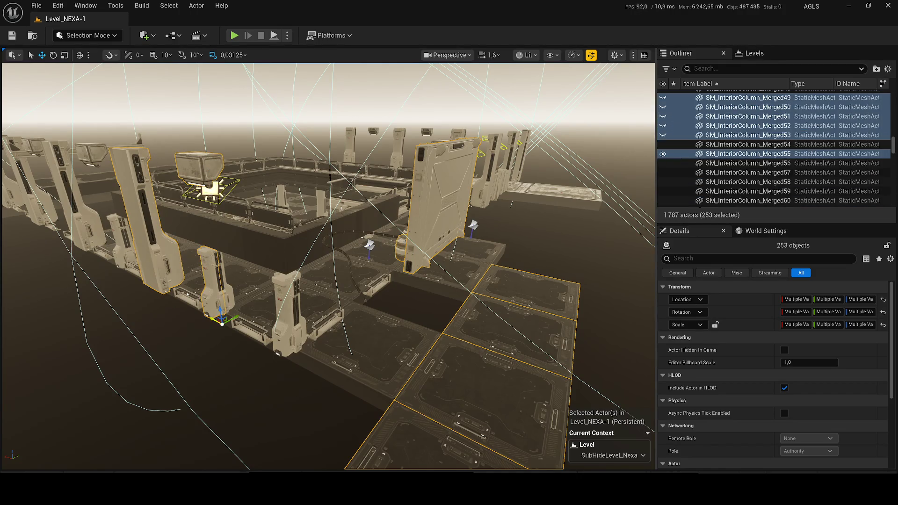
pyautogui.keyDown('ctrl'); pyautogui.click(254, 311); pyautogui.keyUp('ctrl')
pyautogui.keyDown('ctrl'); pyautogui.click(258, 327); pyautogui.keyUp('ctrl')
pyautogui.keyDown('ctrl'); pyautogui.click(303, 325); pyautogui.keyUp('ctrl')
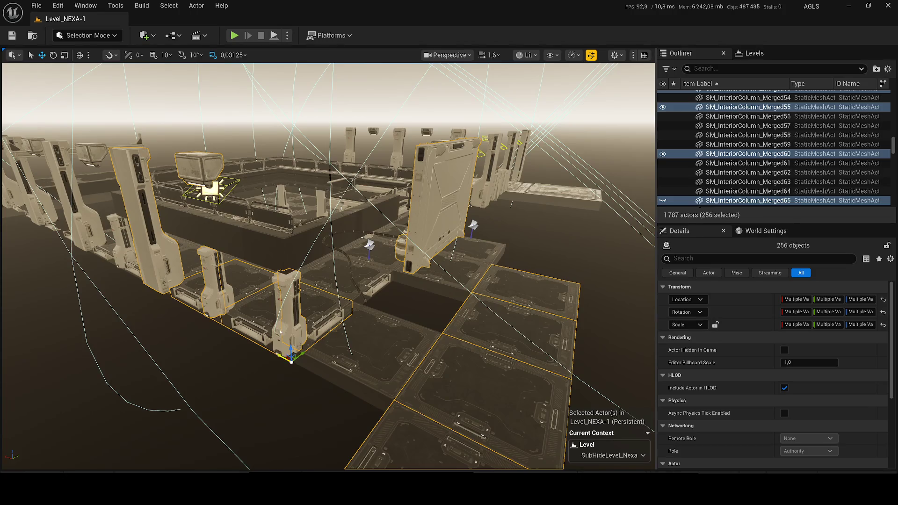
pyautogui.keyDown('ctrl'); pyautogui.click(332, 326); pyautogui.keyUp('ctrl')
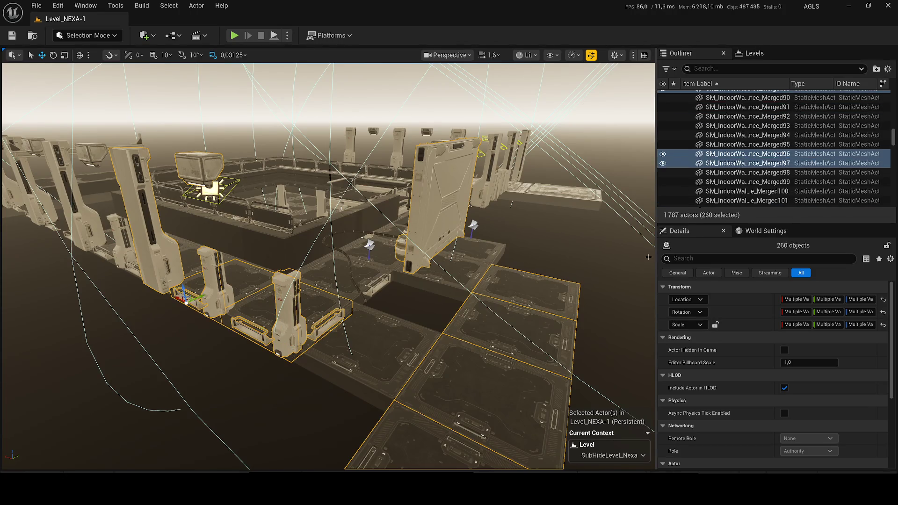